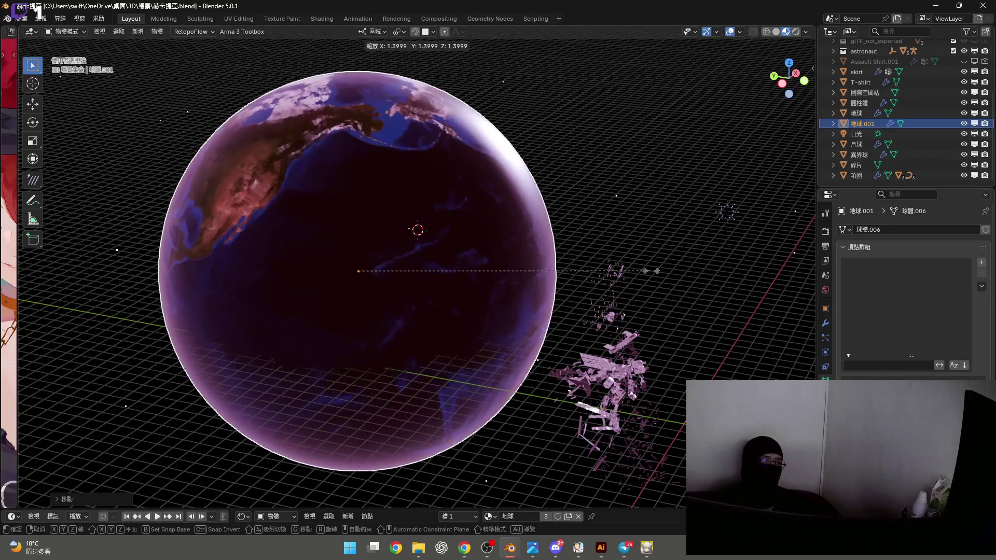
# Cancel the stray scaling and scale the Earth globe 地球.001 up
pyautogui.press('Escape')
pyautogui.moveTo(653, 270)
pyautogui.mouseDown(button='middle')
pyautogui.moveTo(500, 314)
pyautogui.moveTo(431, 290)
pyautogui.mouseUp(button='middle')
pyautogui.press('g')
pyautogui.press('y')
pyautogui.press('y')
pyautogui.press('s')
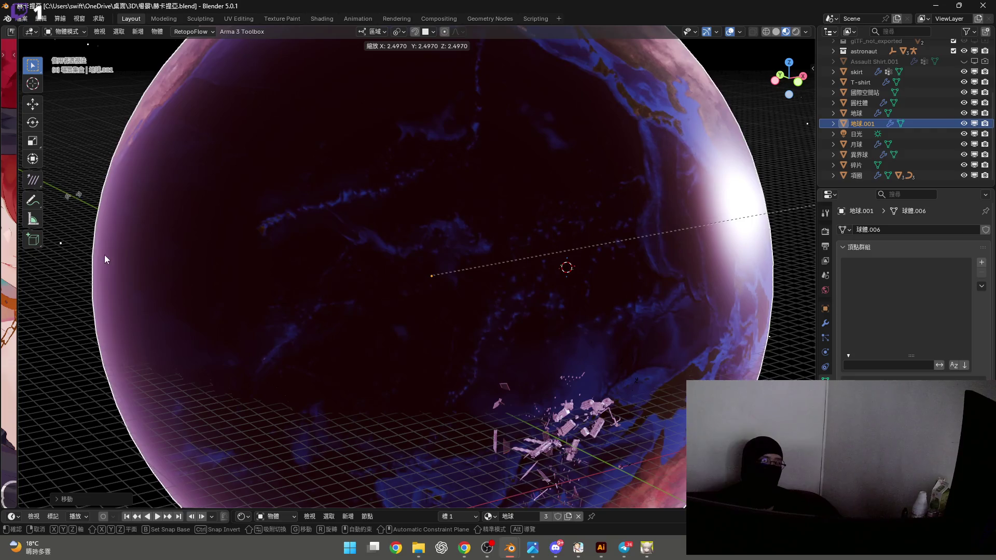
pyautogui.click(416, 268)
# Move the enlarged globe along global Y and check it through the camera
pyautogui.moveTo(417, 268); pyautogui.dragTo(465, 294, button='middle')
pyautogui.press('g')
pyautogui.press('y')
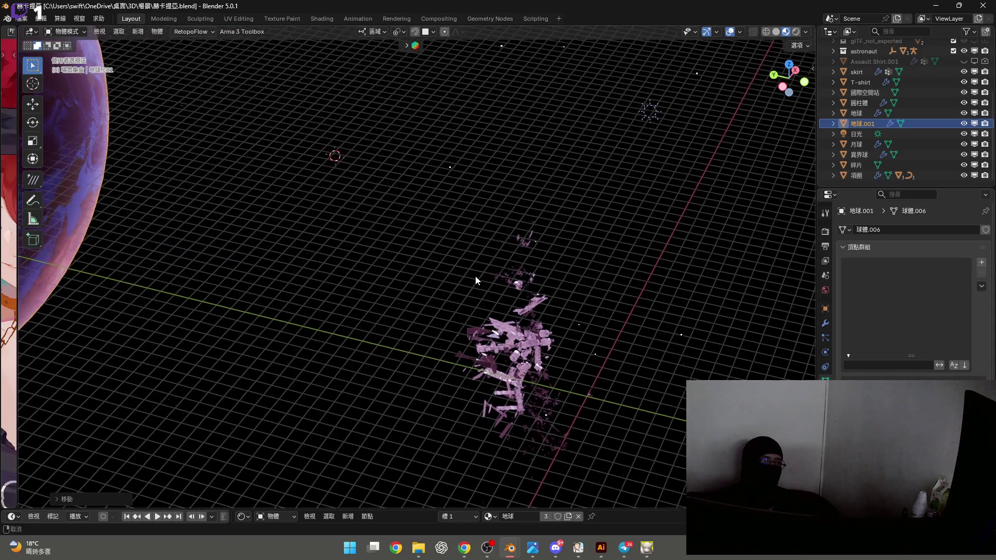
pyautogui.click(477, 270)
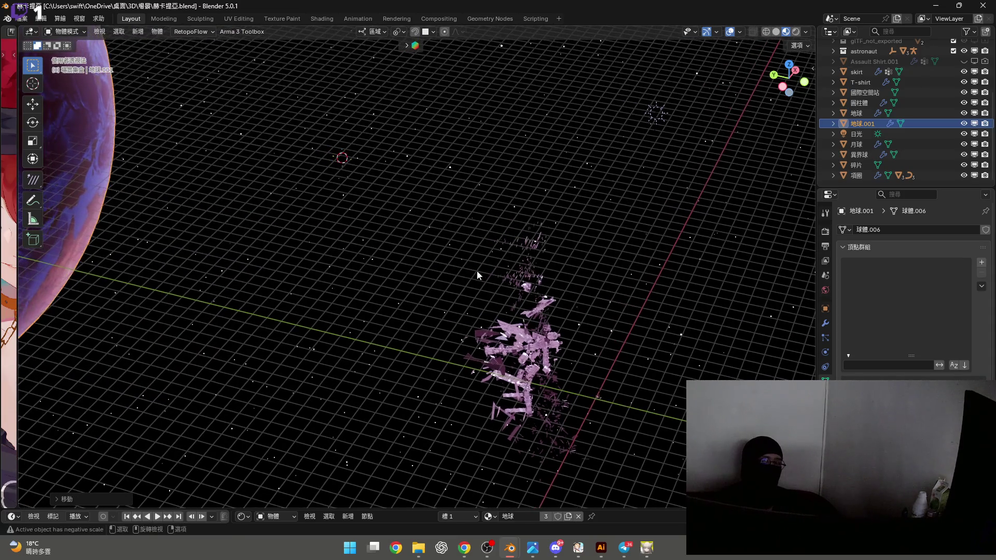
pyautogui.press('KP_0')
# Hide the viewport overlays and drop the globe at a new spot behind the station
pyautogui.moveTo(475, 298)
pyautogui.mouseDown(button='middle')
pyautogui.moveTo(423, 293)
pyautogui.moveTo(360, 253)
pyautogui.moveTo(369, 249)
pyautogui.moveTo(357, 287)
pyautogui.moveTo(351, 282)
pyautogui.mouseUp(button='middle')
pyautogui.click(730, 32)
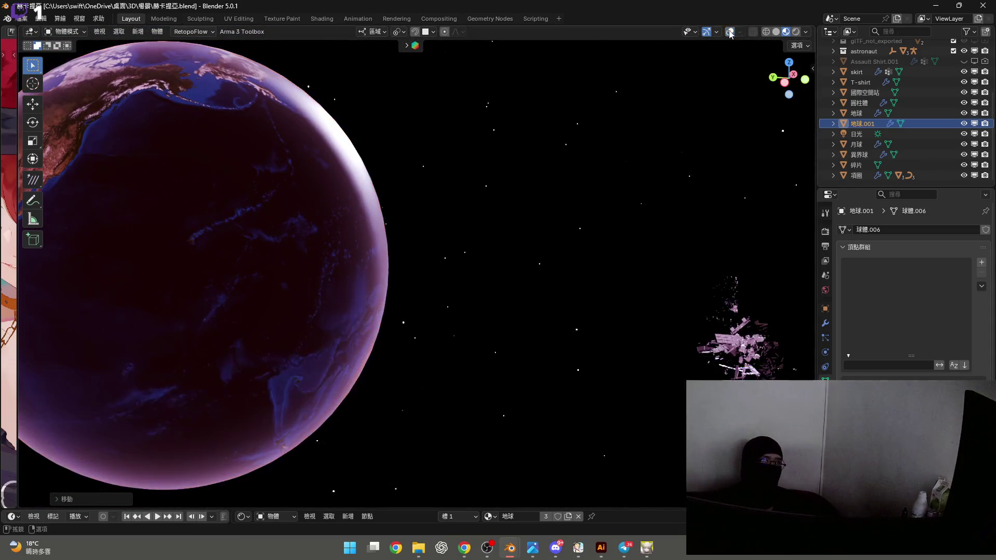
pyautogui.press('g')
pyautogui.press('y')
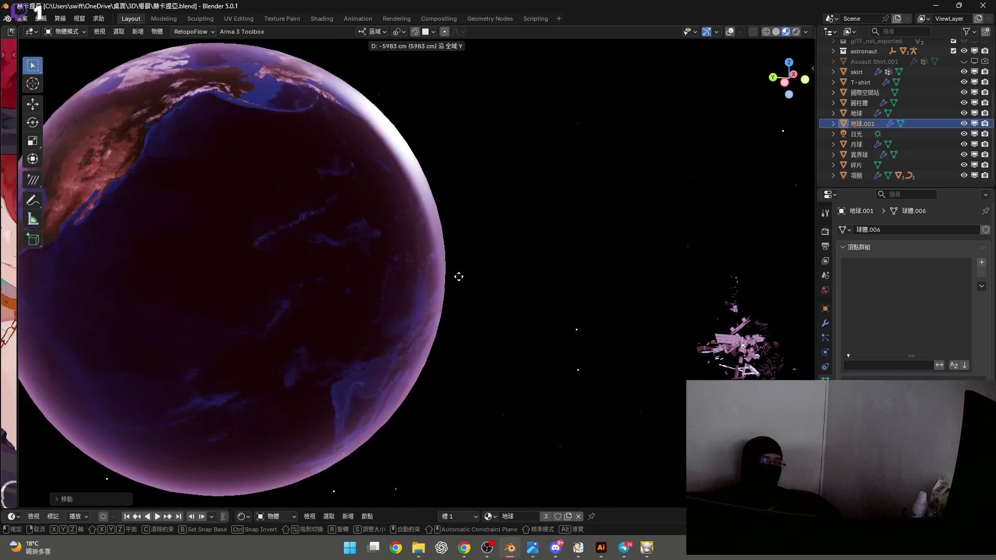
pyautogui.press('y')
pyautogui.press('y')
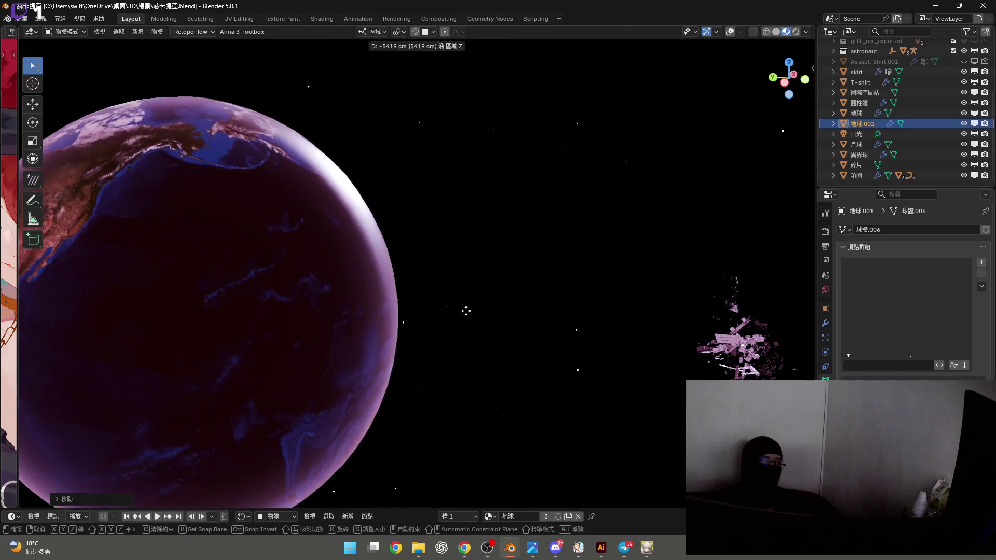
pyautogui.click(462, 233)
# Spin the globe around Z to turn Asia and Australia toward the scene
pyautogui.moveTo(375, 285)
pyautogui.mouseDown(button='middle')
pyautogui.moveTo(345, 260)
pyautogui.moveTo(316, 267)
pyautogui.moveTo(235, 255)
pyautogui.moveTo(195, 275)
pyautogui.moveTo(255, 273)
pyautogui.moveTo(354, 237)
pyautogui.moveTo(309, 251)
pyautogui.moveTo(306, 207)
pyautogui.moveTo(266, 232)
pyautogui.moveTo(309, 250)
pyautogui.moveTo(575, 228)
pyautogui.mouseUp(button='middle')
pyautogui.press('r')
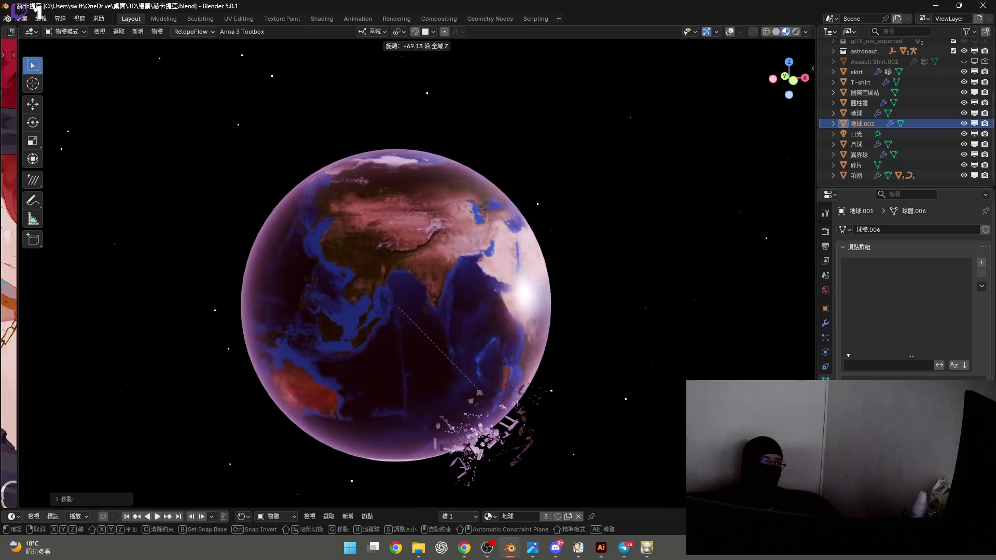
pyautogui.click(577, 322)
pyautogui.press('KP_0')
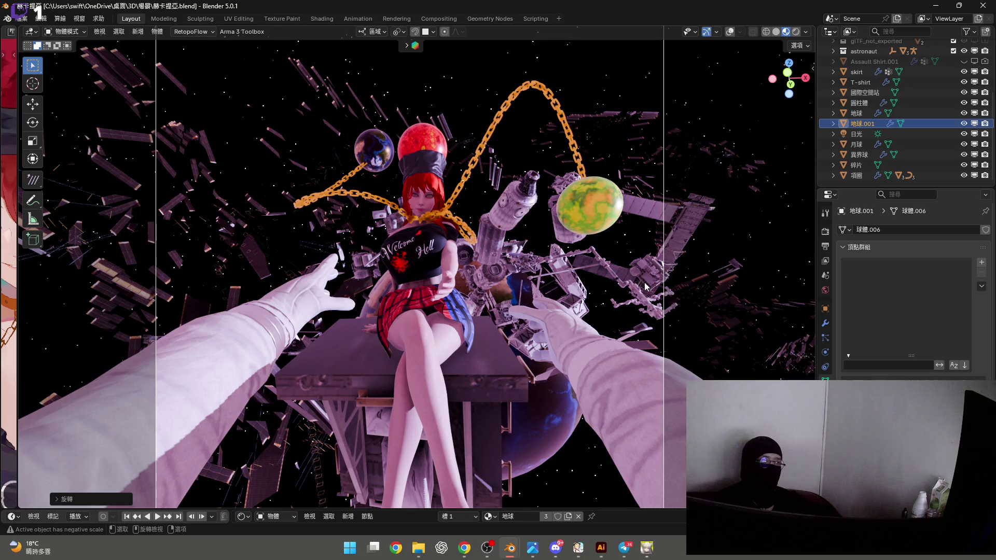
# Scale the Earth globe much larger and frame it in the viewport
pyautogui.press('s')
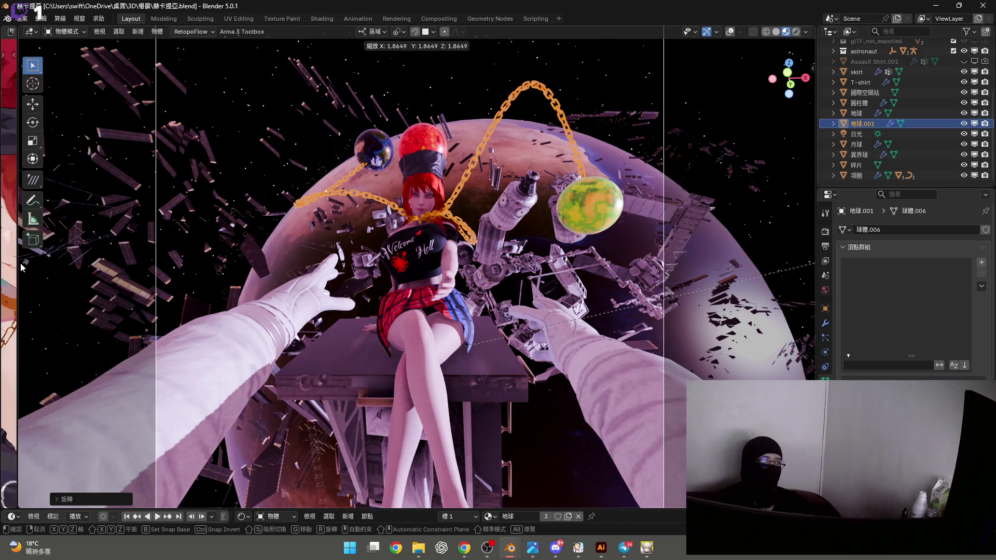
pyautogui.click(2, 260)
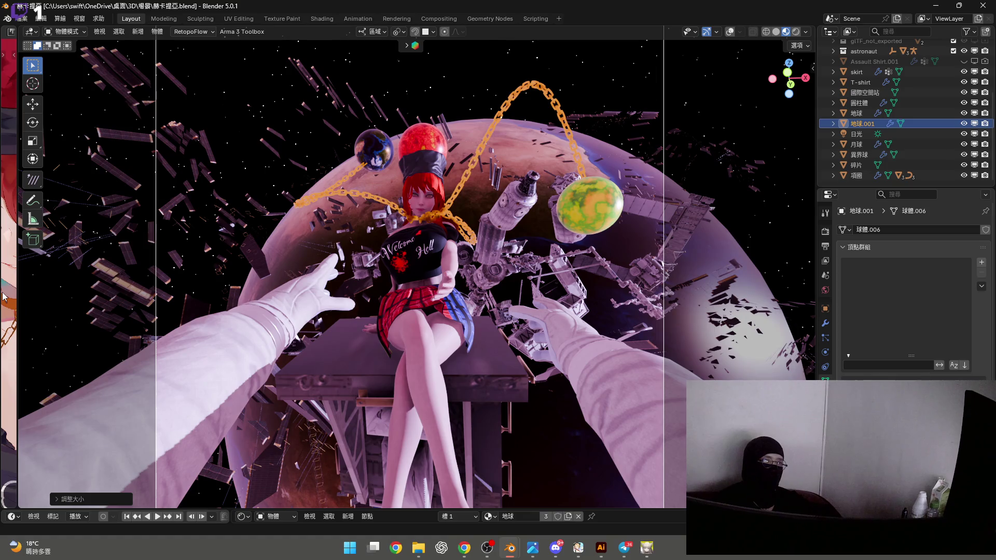
pyautogui.press('KP_Decimal')
pyautogui.moveTo(615, 271)
pyautogui.mouseDown(button='middle')
pyautogui.moveTo(452, 298)
pyautogui.moveTo(474, 300)
pyautogui.moveTo(480, 313)
pyautogui.moveTo(474, 278)
pyautogui.moveTo(468, 317)
pyautogui.mouseUp(button='middle')
pyautogui.scroll(5, 452, 298)
pyautogui.scroll(-2, 467, 316)
# Rotate the globe around global Z so the Americas face the camera
pyautogui.press('r')
pyautogui.press('z')
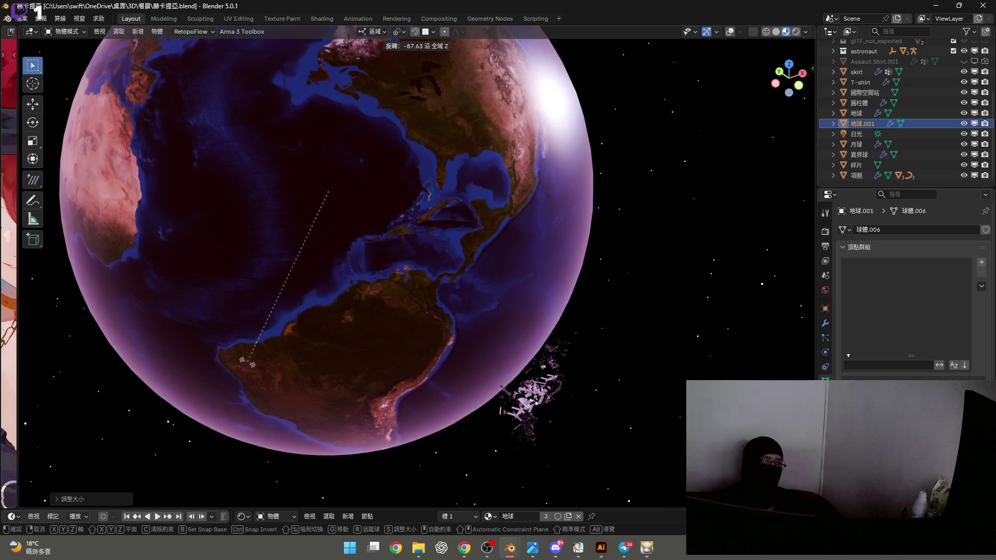
pyautogui.click(457, 314)
pyautogui.moveTo(457, 313)
pyautogui.mouseDown(button='middle')
pyautogui.moveTo(471, 304)
pyautogui.moveTo(440, 267)
pyautogui.moveTo(443, 287)
pyautogui.mouseUp(button='middle')
pyautogui.press('KP_0')
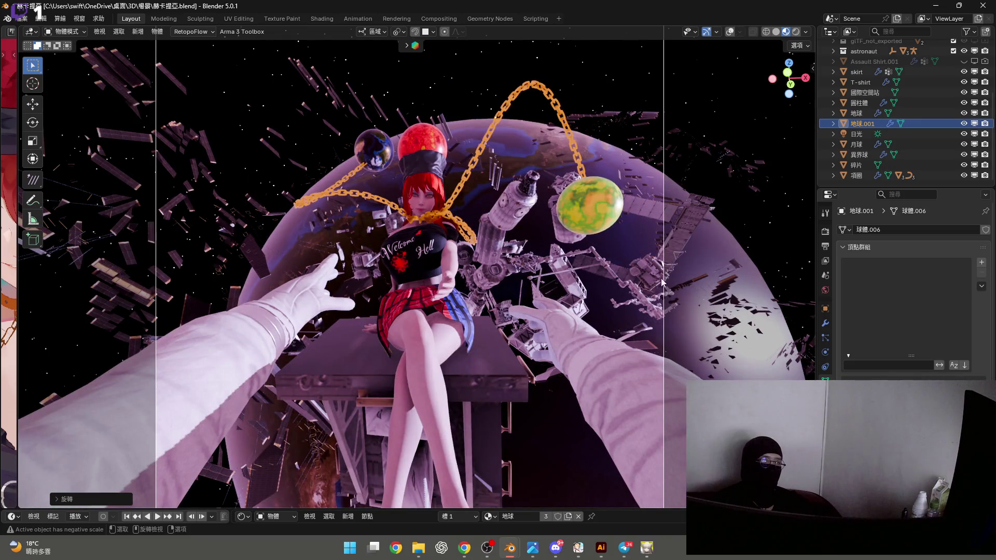
pyautogui.moveTo(628, 509); pyautogui.dragTo(656, 387)
# Try several Principled BSDF roughness values on the Earth material, settling at 1.000
pyautogui.scroll(-3, 527, 467)
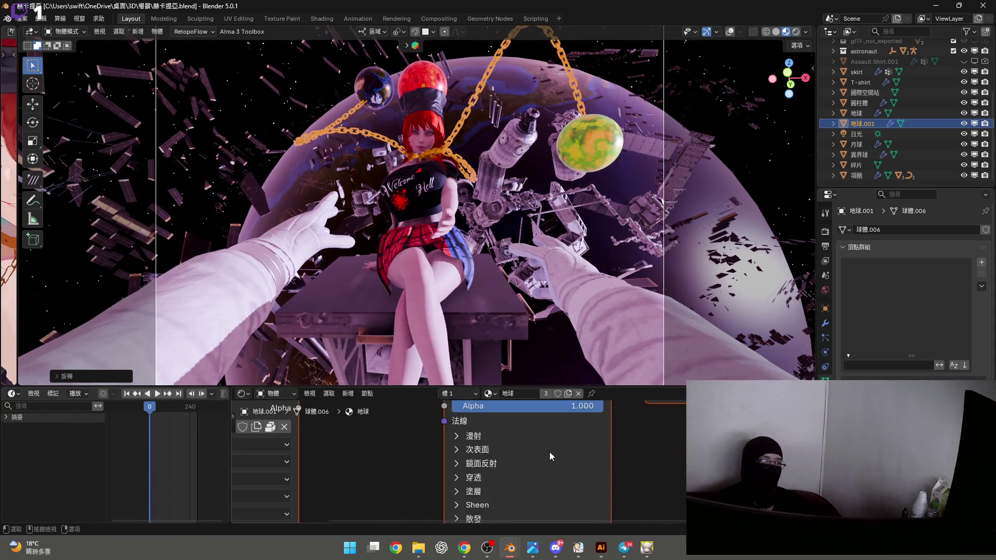
pyautogui.scroll(5, 537, 443)
pyautogui.moveTo(537, 444)
pyautogui.mouseDown()
pyautogui.moveTo(511, 443)
pyautogui.moveTo(602, 444)
pyautogui.mouseUp()
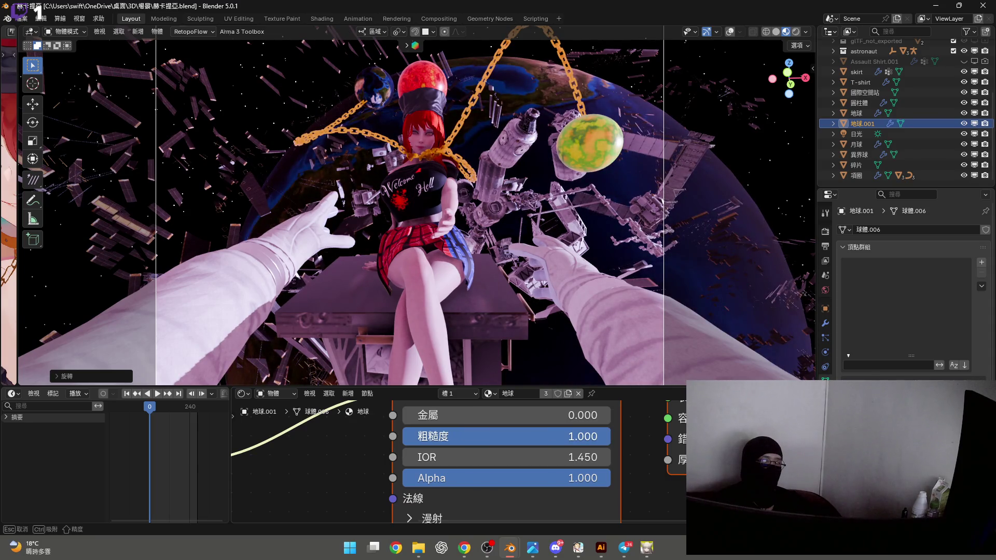
pyautogui.moveTo(602, 443)
pyautogui.mouseDown()
pyautogui.moveTo(553, 443)
pyautogui.moveTo(602, 444)
pyautogui.moveTo(563, 443)
pyautogui.mouseUp()
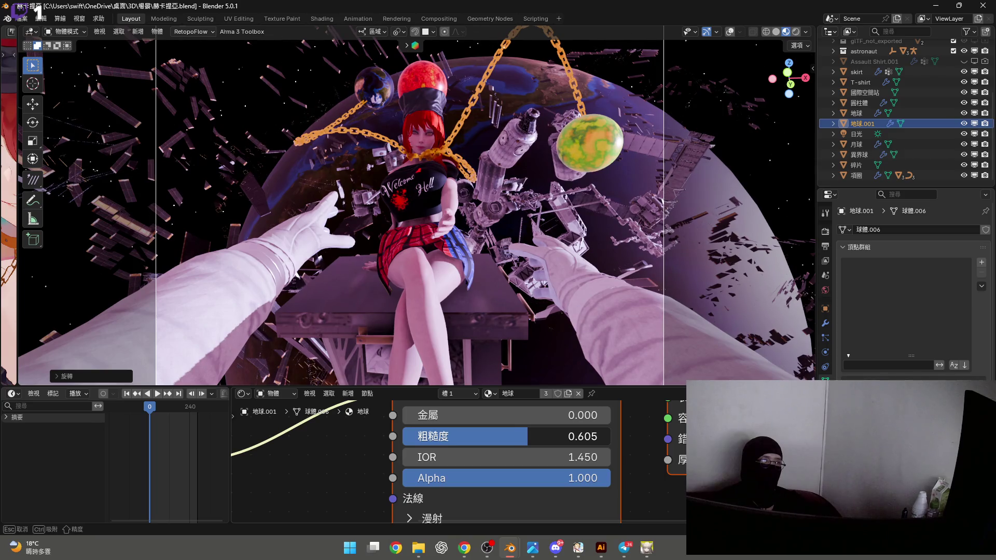
pyautogui.moveTo(529, 436)
pyautogui.mouseDown()
pyautogui.moveTo(498, 437)
pyautogui.moveTo(550, 436)
pyautogui.mouseUp()
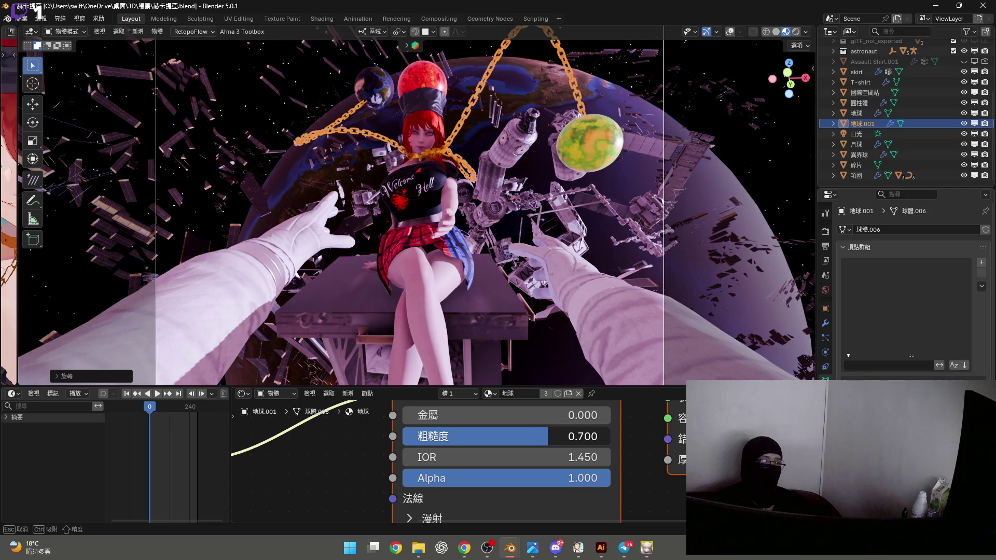
pyautogui.moveTo(549, 436); pyautogui.dragTo(612, 440)
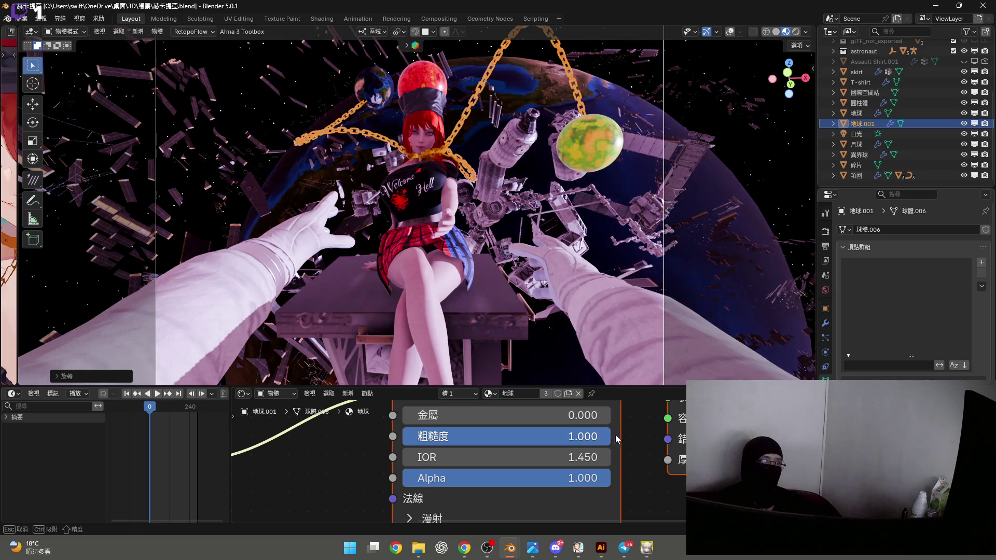
pyautogui.moveTo(670, 393); pyautogui.dragTo(666, 389)
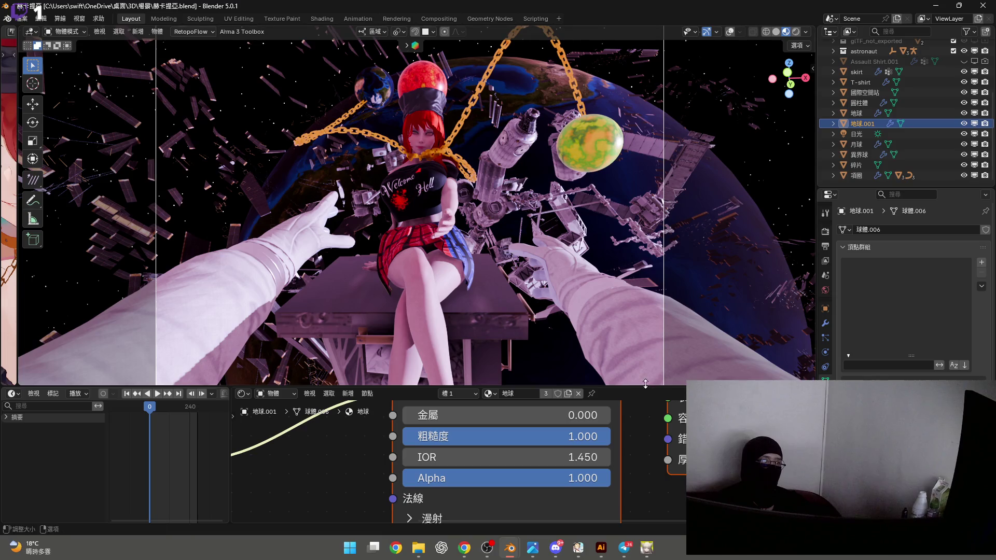
pyautogui.click(594, 151)
# Raise the moon 月球 material's roughness from 0.300 to 1.000
pyautogui.scroll(-3, 497, 457)
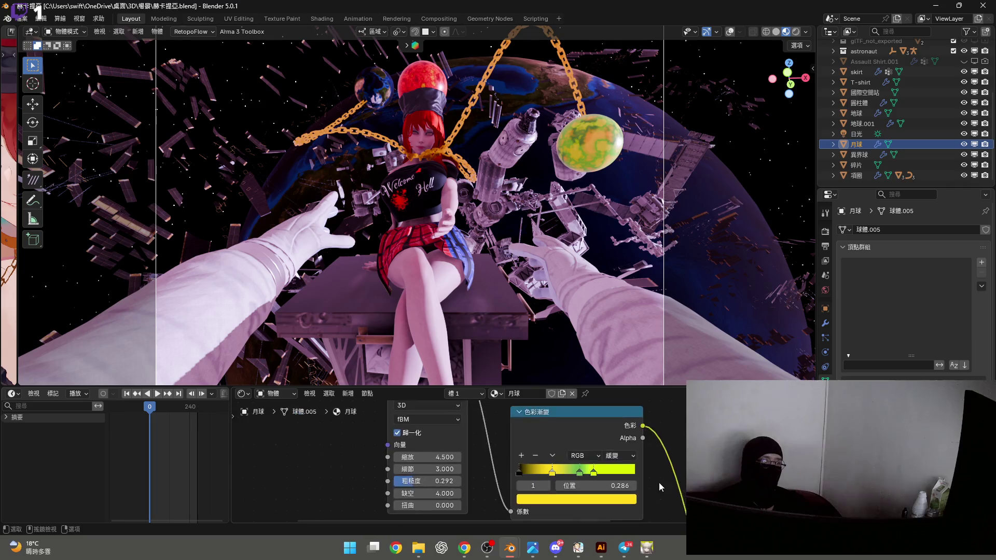
pyautogui.scroll(5, 494, 451)
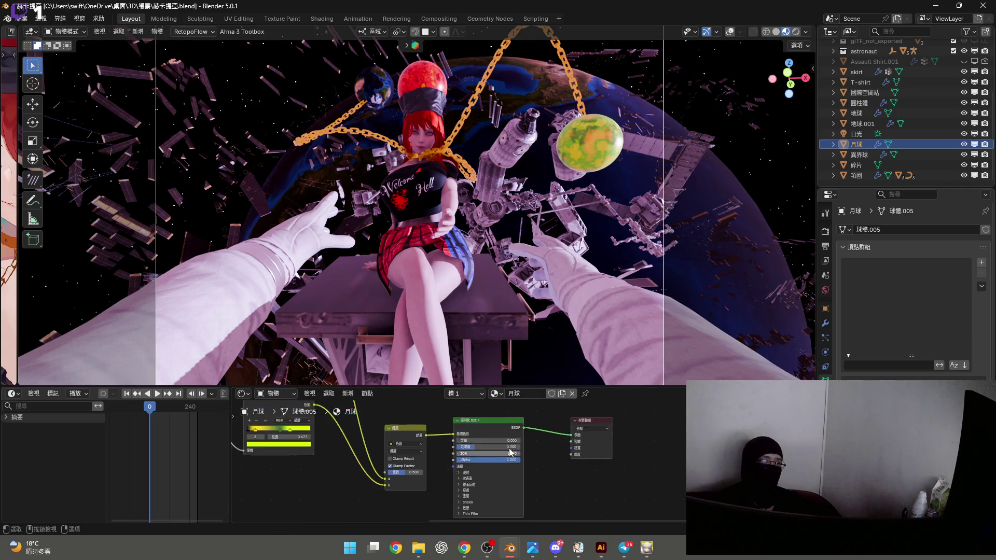
pyautogui.scroll(2, 493, 449)
pyautogui.moveTo(451, 445); pyautogui.dragTo(617, 449)
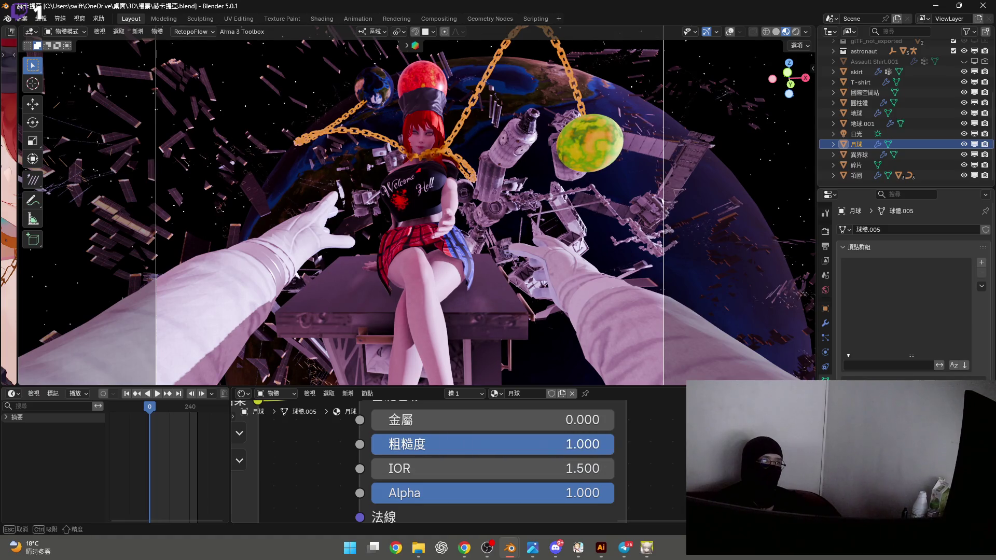
pyautogui.moveTo(415, 173); pyautogui.dragTo(454, 163)
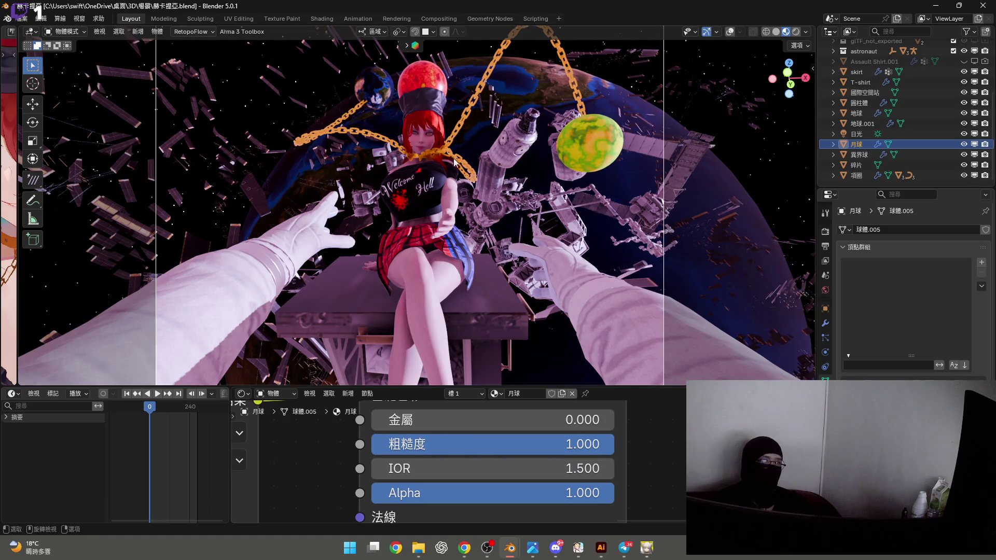
# Select the red 異界球 sphere and bring its 異界 material nodes into view
pyautogui.click(428, 83)
pyautogui.scroll(-4, 593, 407)
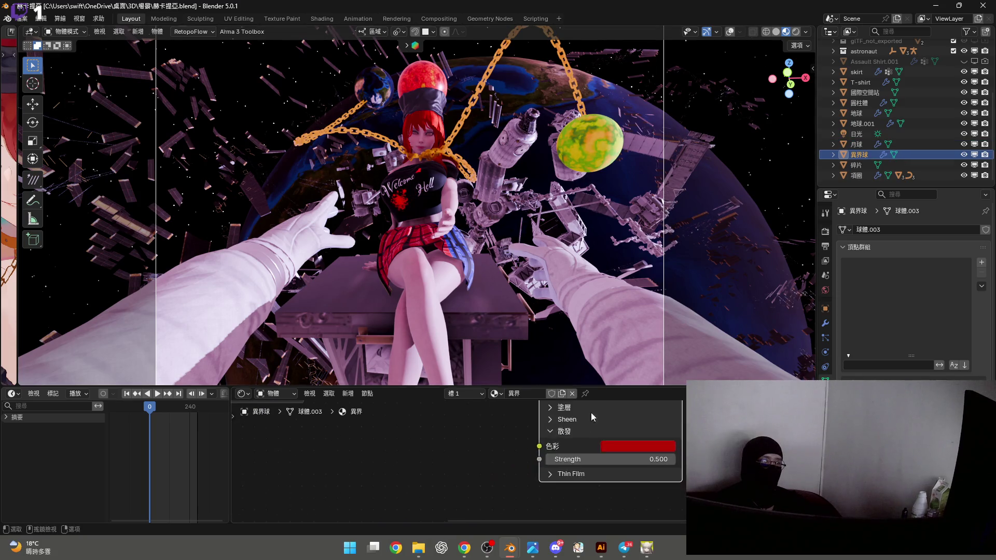
pyautogui.moveTo(577, 461); pyautogui.dragTo(548, 419, button='middle')
pyautogui.scroll(3, 548, 419)
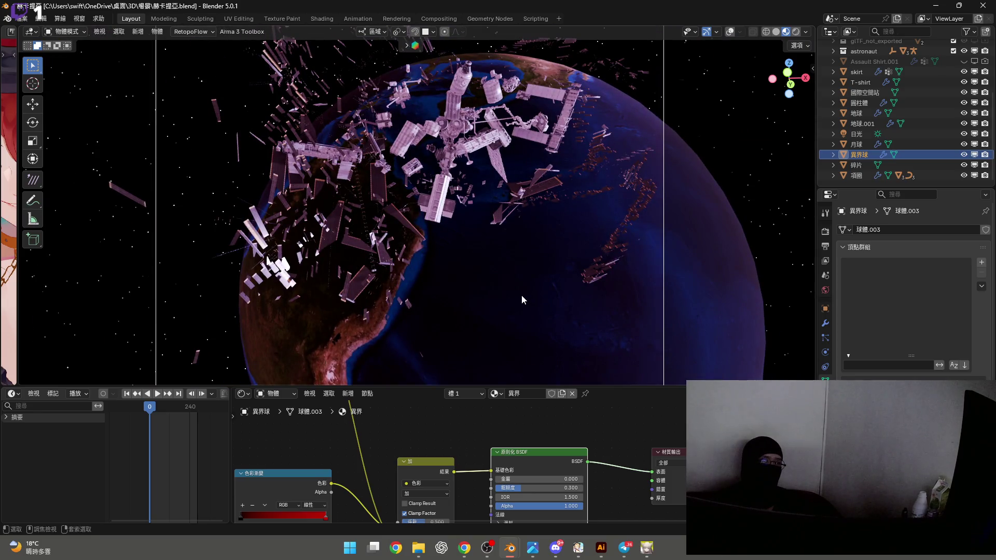
pyautogui.click(521, 294)
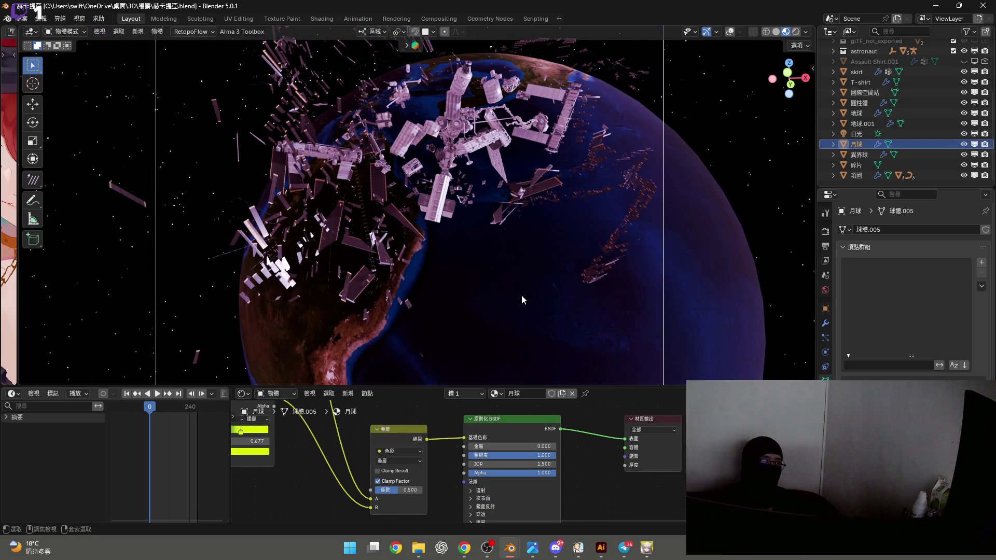
pyautogui.press('shift')
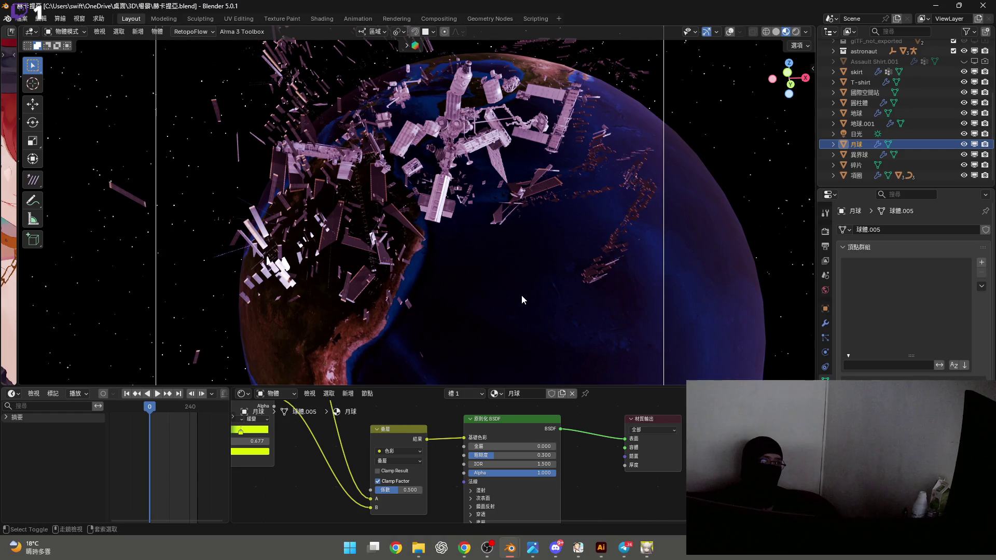
pyautogui.click(522, 295)
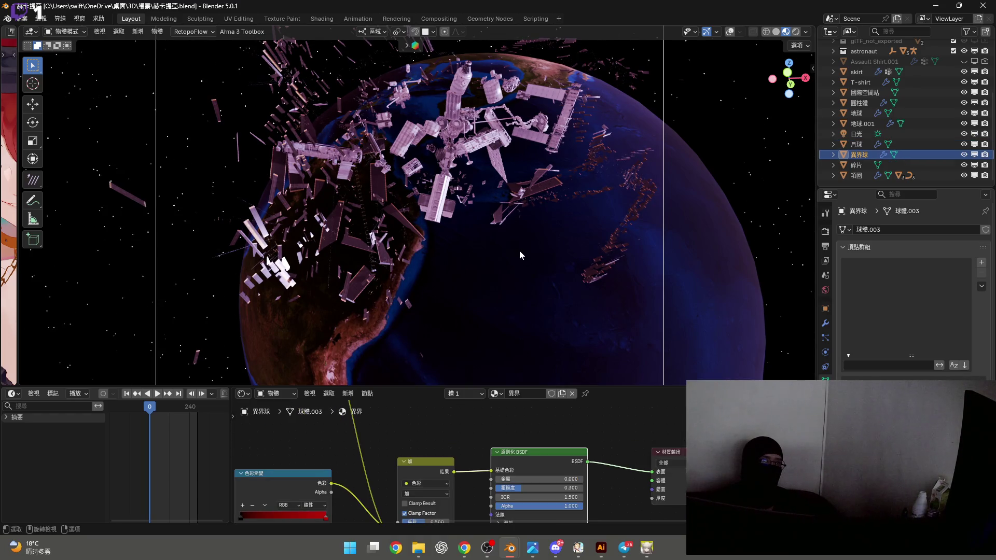
# Turn the viewport overlays back on and orbit around the station debris
pyautogui.scroll(10, 519, 250)
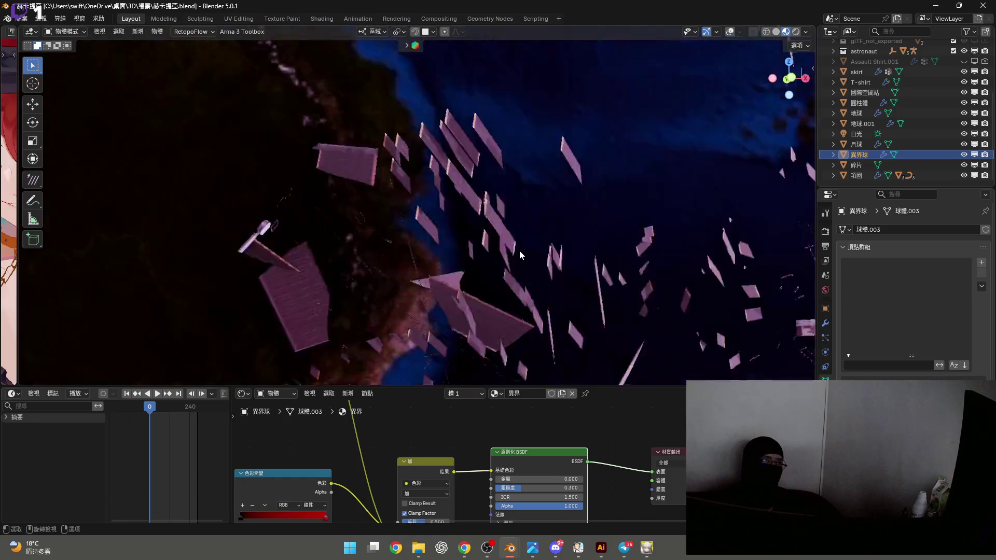
pyautogui.keyDown('shift'); pyautogui.moveTo(563, 290); pyautogui.dragTo(508, 212, button='middle'); pyautogui.keyUp('shift')
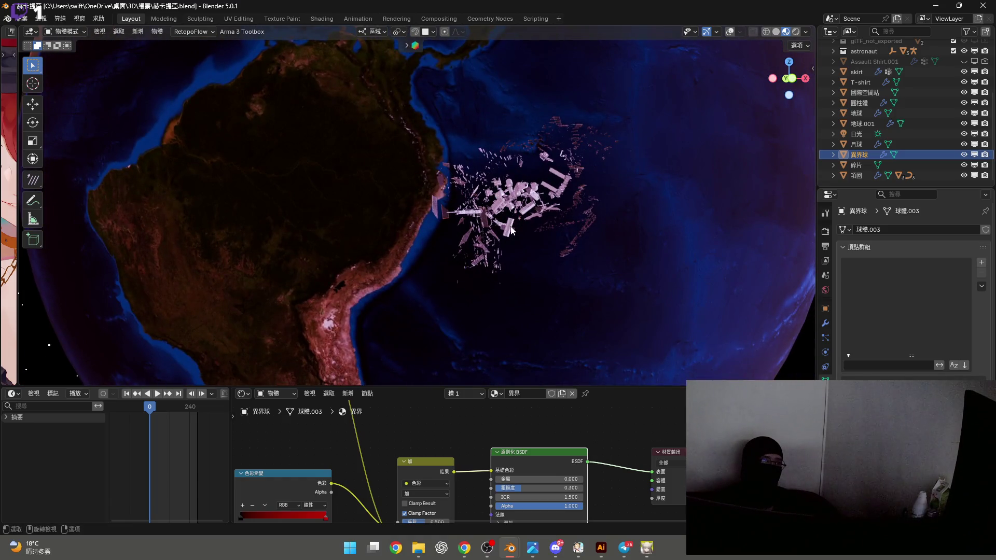
pyautogui.scroll(5, 511, 228)
pyautogui.moveTo(571, 257)
pyautogui.keyDown('shift'); pyautogui.mouseDown(button='middle')
pyautogui.moveTo(582, 264)
pyautogui.moveTo(516, 226)
pyautogui.moveTo(491, 241)
pyautogui.mouseUp(button='middle'); pyautogui.keyUp('shift')
pyautogui.scroll(-5, 493, 255)
pyautogui.click(730, 33)
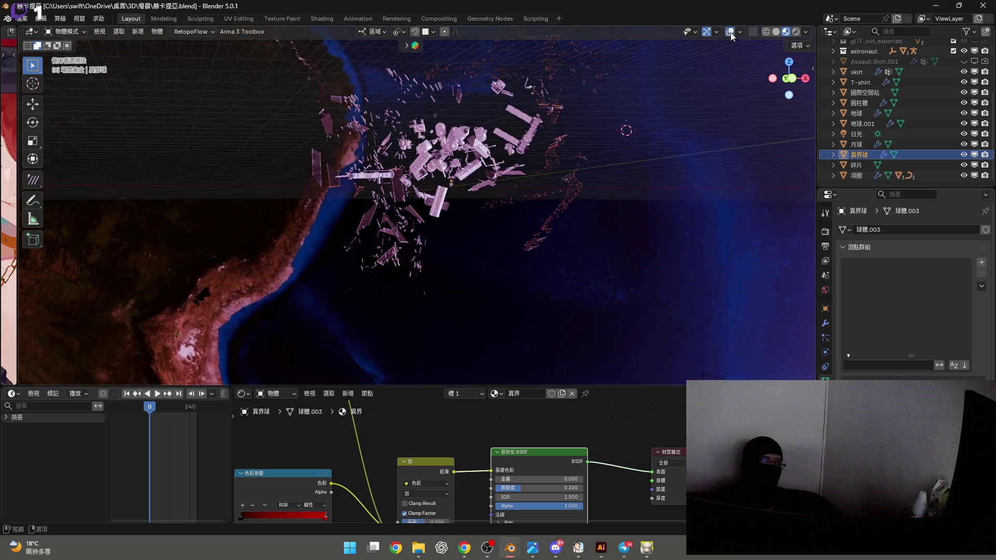
pyautogui.moveTo(627, 132); pyautogui.dragTo(483, 263, button='middle')
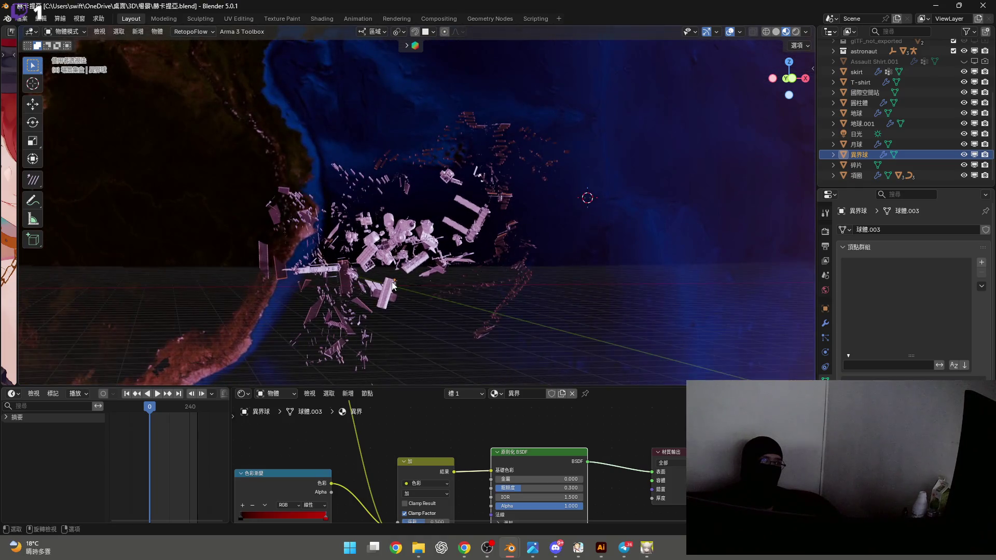
# Snap the 3D cursor to the world origin and zoom in on the astronaut's helmet
pyautogui.hotkey('shift', 's')
pyautogui.click(422, 309)
pyautogui.moveTo(362, 273); pyautogui.dragTo(428, 271, button='middle')
pyautogui.scroll(5, 440, 289)
pyautogui.scroll(10, 440, 289)
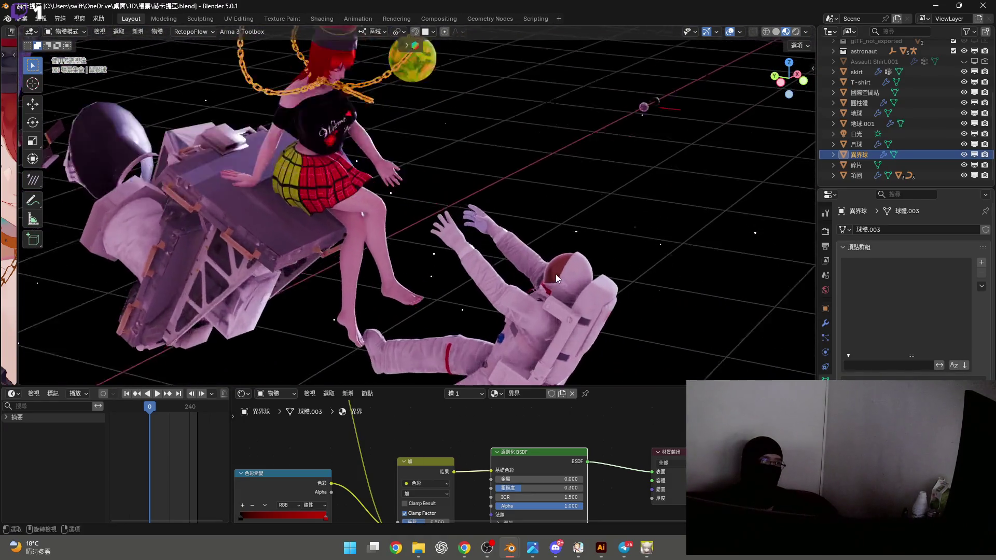
pyautogui.scroll(5, 556, 272)
pyautogui.moveTo(557, 270)
pyautogui.mouseDown(button='middle')
pyautogui.moveTo(608, 254)
pyautogui.moveTo(598, 259)
pyautogui.moveTo(620, 271)
pyautogui.moveTo(465, 241)
pyautogui.moveTo(408, 263)
pyautogui.moveTo(441, 200)
pyautogui.moveTo(428, 195)
pyautogui.moveTo(446, 216)
pyautogui.moveTo(581, 167)
pyautogui.mouseUp(button='middle')
# Snap the scene camera to the 3D cursor inside the helmet and look through it
pyautogui.click(442, 220)
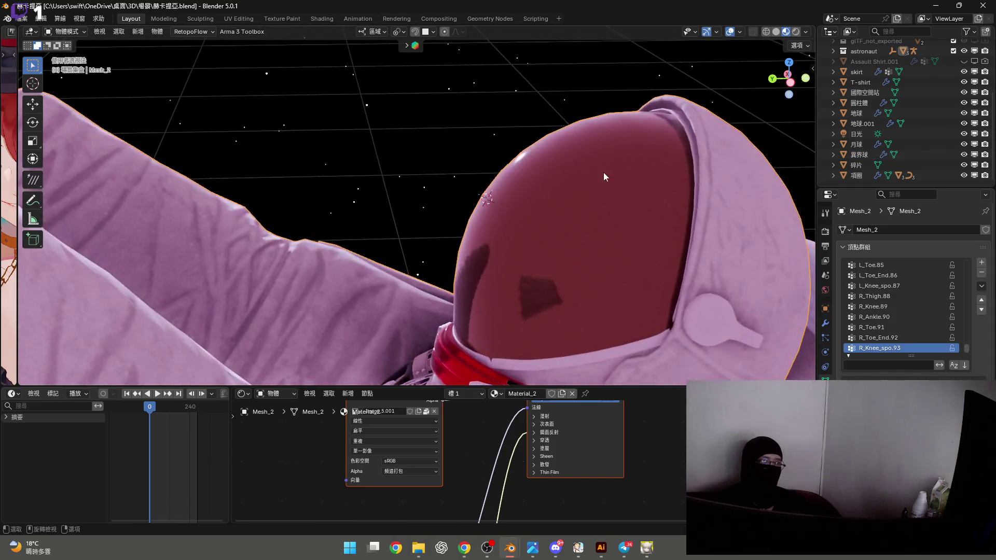
pyautogui.scroll(3, 901, 138)
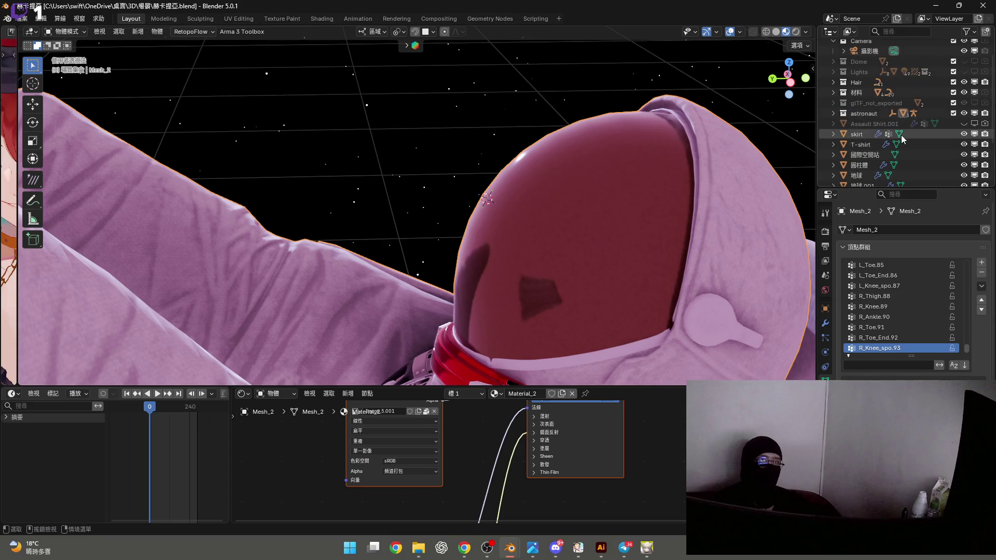
pyautogui.rightClick(866, 52)
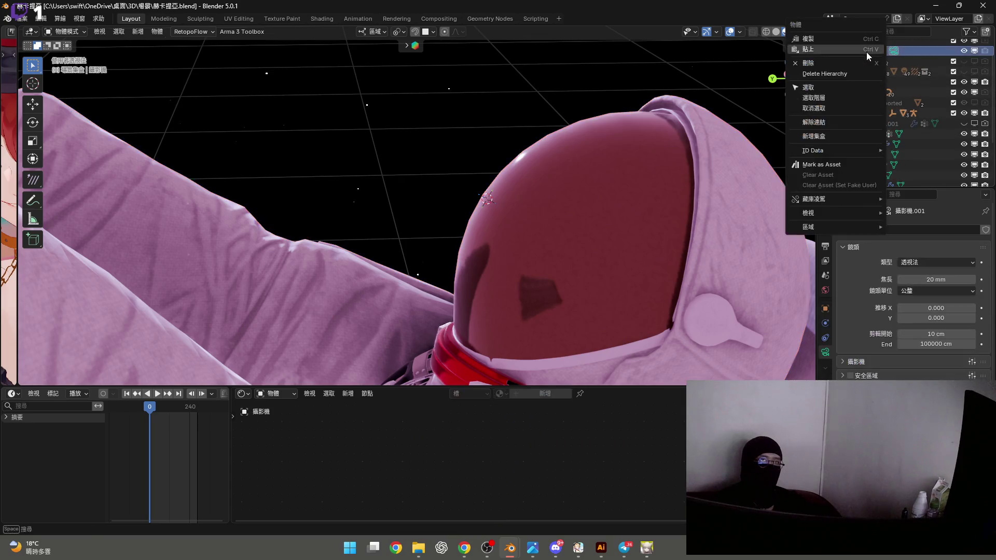
pyautogui.moveTo(833, 210)
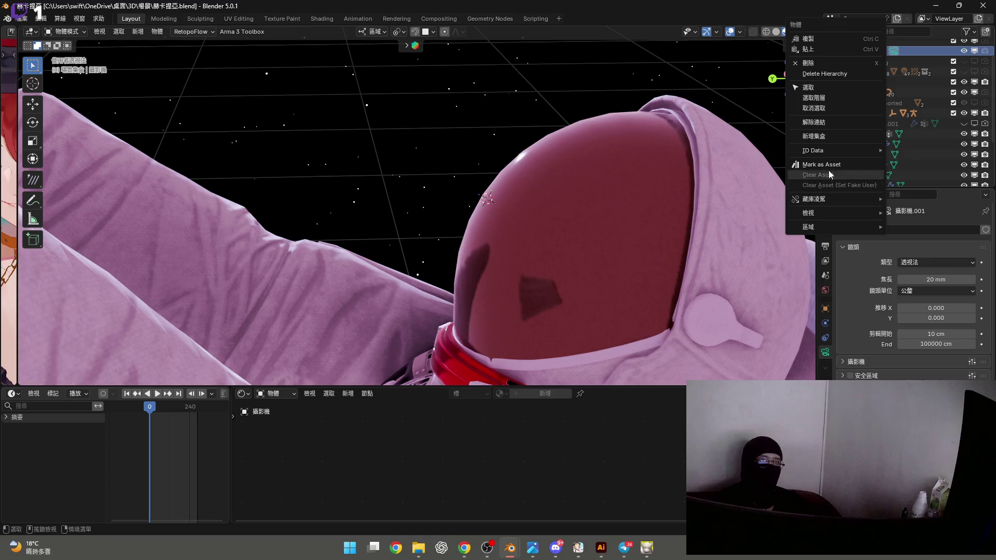
pyautogui.rightClick(492, 107)
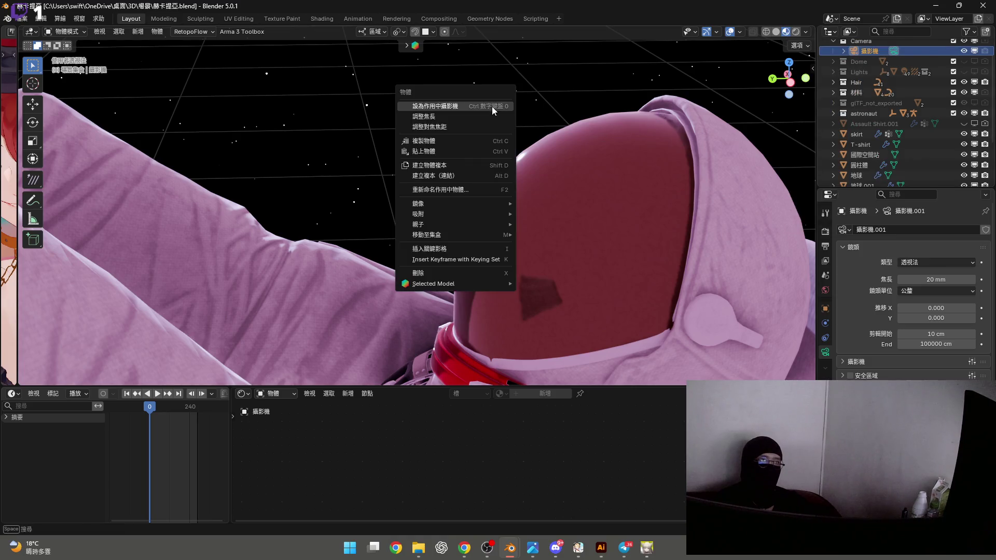
pyautogui.moveTo(479, 213)
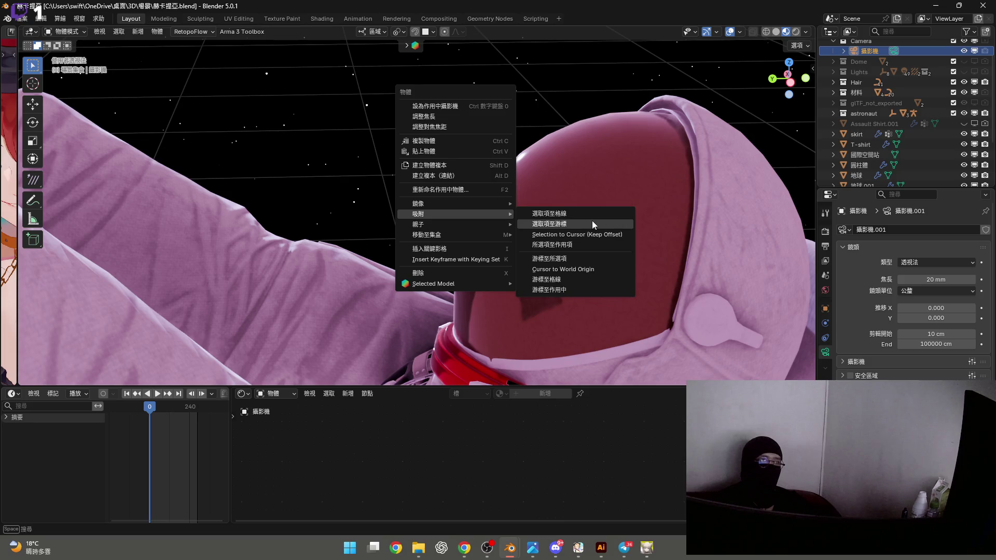
pyautogui.click(576, 223)
pyautogui.press('KP_0')
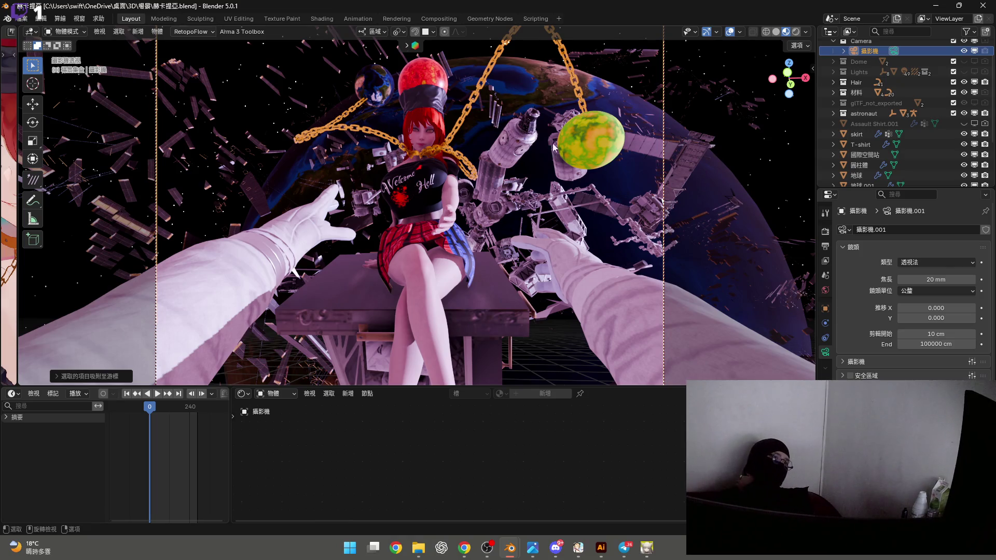
# Raise the red sphere's roughness to 1.000 and hide the overlays for a clean preview
pyautogui.click(423, 71)
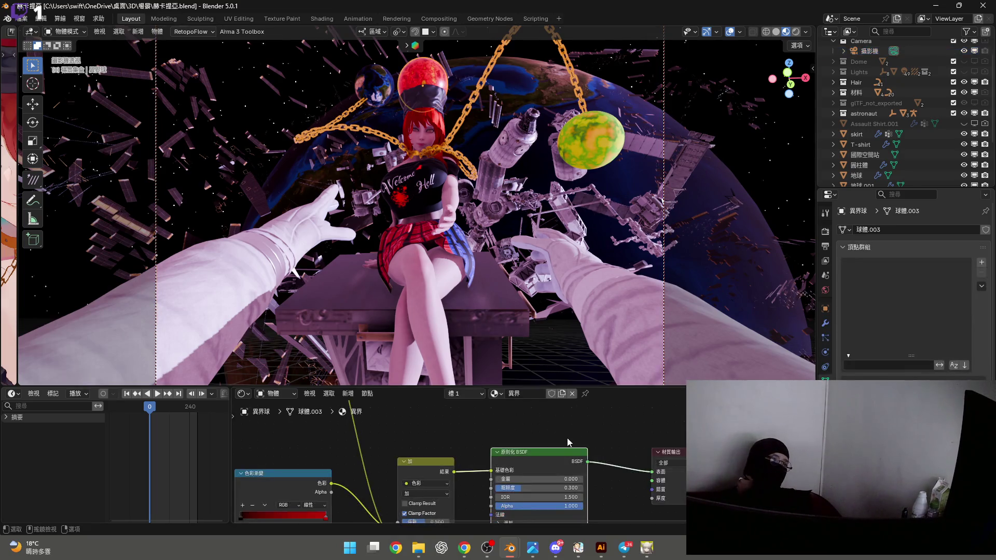
pyautogui.scroll(2, 531, 476)
pyautogui.moveTo(531, 476); pyautogui.dragTo(628, 475)
pyautogui.hotkey('shift', 'alt', 'z')
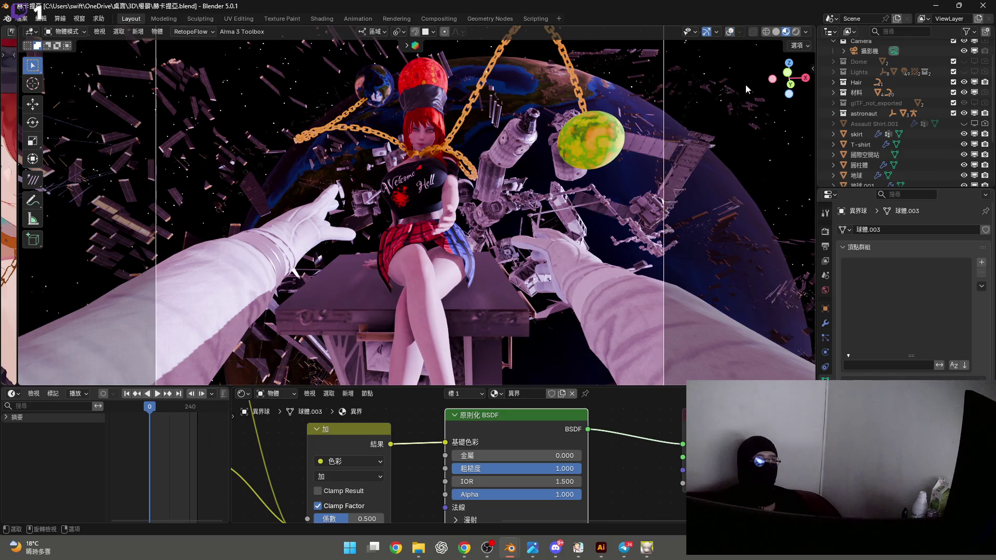
# Set the green moon's Metallic value to 0.500
pyautogui.click(589, 149)
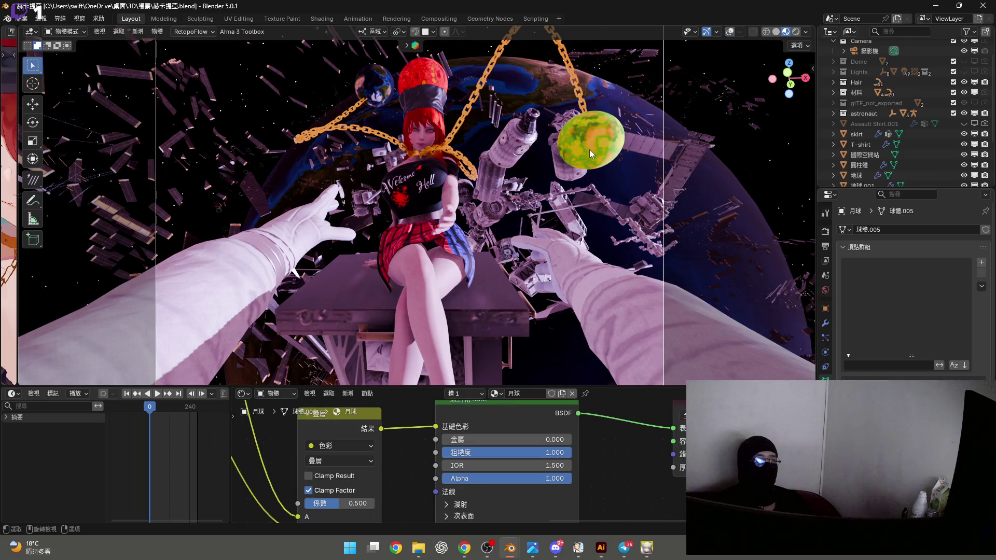
pyautogui.moveTo(488, 440)
pyautogui.mouseDown()
pyautogui.moveTo(571, 439)
pyautogui.moveTo(446, 439)
pyautogui.moveTo(560, 439)
pyautogui.moveTo(507, 440)
pyautogui.mouseUp()
pyautogui.press('Escape')
pyautogui.click(507, 440)
pyautogui.write('.5')
pyautogui.press('Return')
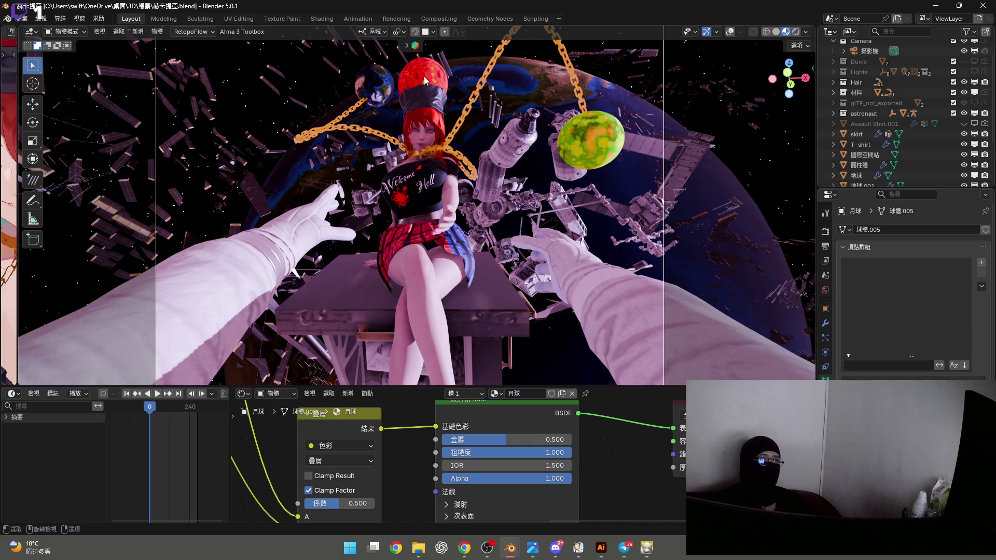
# Set the red sphere's Metallic value to 0.500
pyautogui.click(424, 76)
pyautogui.moveTo(485, 456)
pyautogui.mouseDown()
pyautogui.moveTo(588, 456)
pyautogui.moveTo(512, 455)
pyautogui.mouseUp()
pyautogui.write('0.5')
pyautogui.press('Return')
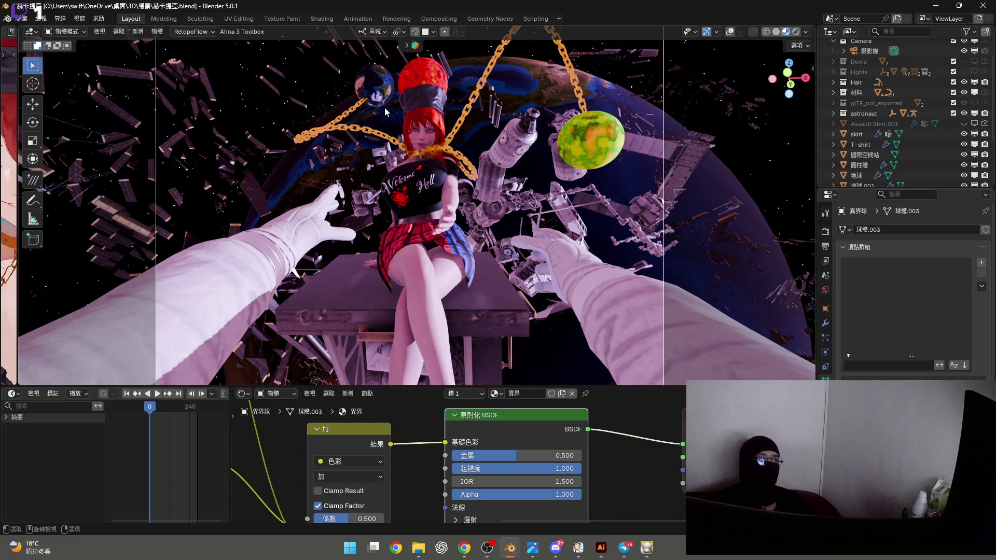
pyautogui.click(385, 91)
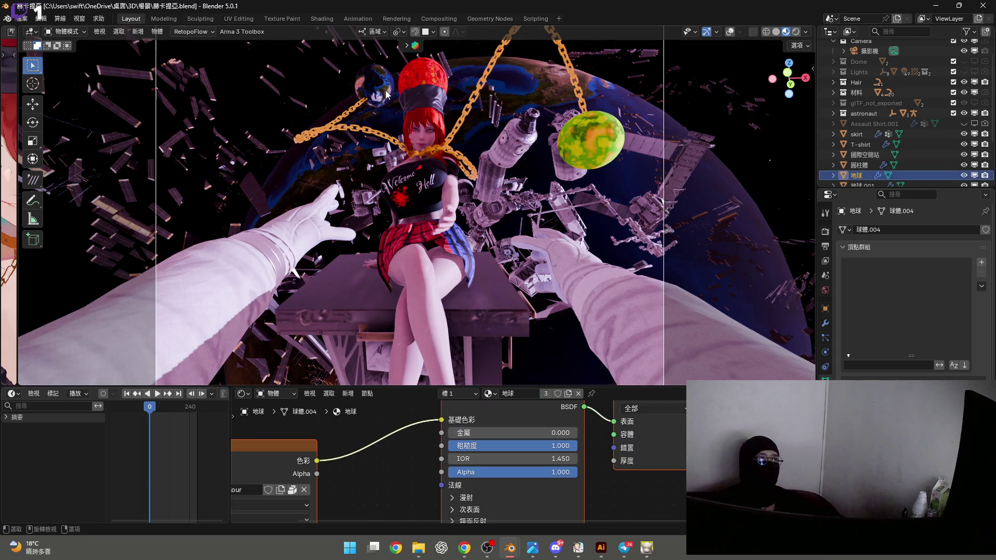
pyautogui.moveTo(386, 94)
pyautogui.mouseDown(button='middle')
pyautogui.moveTo(392, 86)
pyautogui.moveTo(372, 275)
pyautogui.moveTo(212, 141)
pyautogui.moveTo(277, 182)
pyautogui.moveTo(400, 310)
pyautogui.moveTo(351, 177)
pyautogui.moveTo(385, 232)
pyautogui.moveTo(656, 378)
pyautogui.mouseUp(button='middle')
# Collapse the bottom editors and hide the large earth backdrop 地球.001 in the outliner
pyautogui.moveTo(657, 386); pyautogui.dragTo(665, 510)
pyautogui.keyDown('shift'); pyautogui.moveTo(228, 260); pyautogui.dragTo(373, 150, button='middle'); pyautogui.keyUp('shift')
pyautogui.scroll(-3, 949, 161)
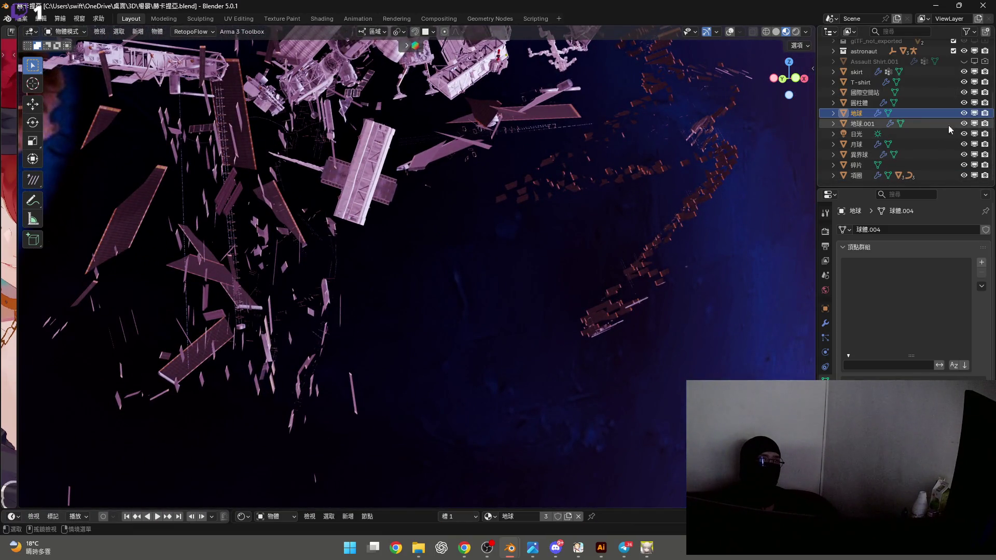
pyautogui.click(964, 123)
pyautogui.scroll(-6, 596, 305)
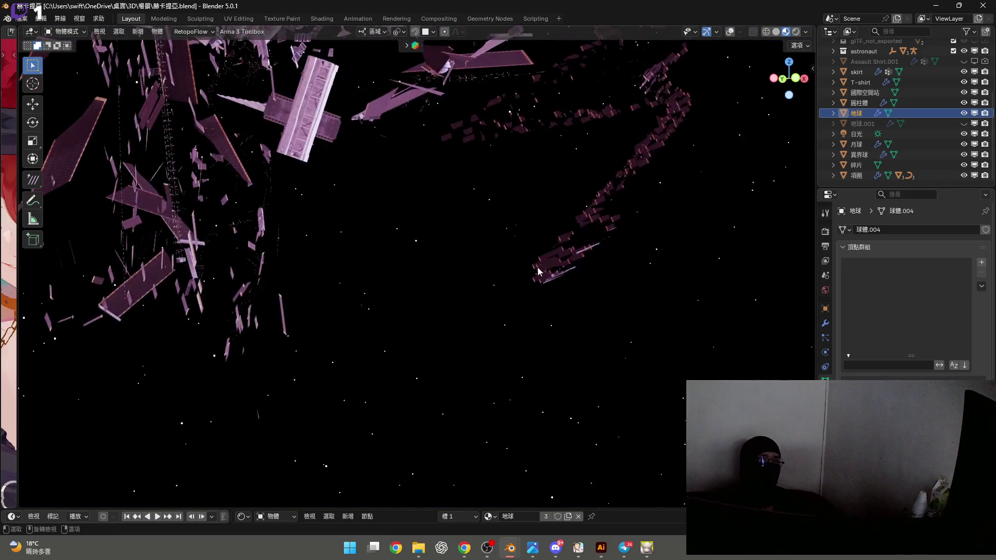
pyautogui.scroll(3, 468, 206)
pyautogui.moveTo(468, 206); pyautogui.dragTo(530, 208, button='middle')
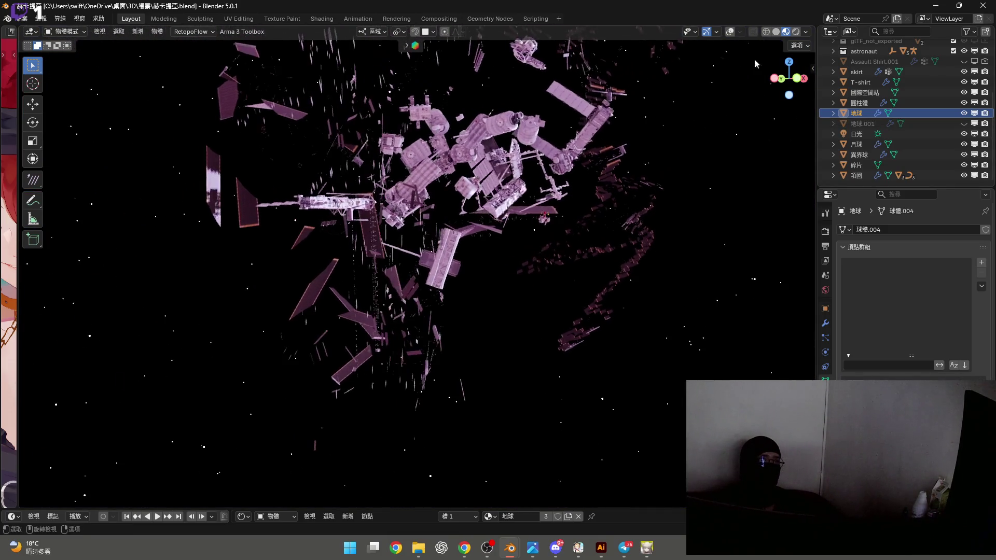
# Restore the overlays and frame the chained girl through the scene camera
pyautogui.hotkey('shift', 'alt', 'z')
pyautogui.scroll(10, 529, 207)
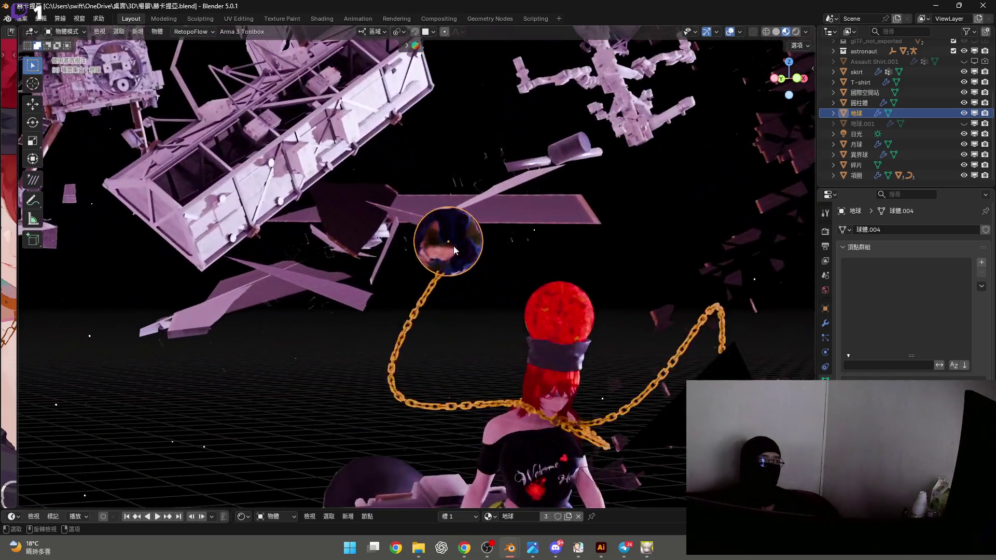
pyautogui.moveTo(454, 245)
pyautogui.mouseDown(button='middle')
pyautogui.moveTo(428, 244)
pyautogui.moveTo(506, 243)
pyautogui.mouseUp(button='middle')
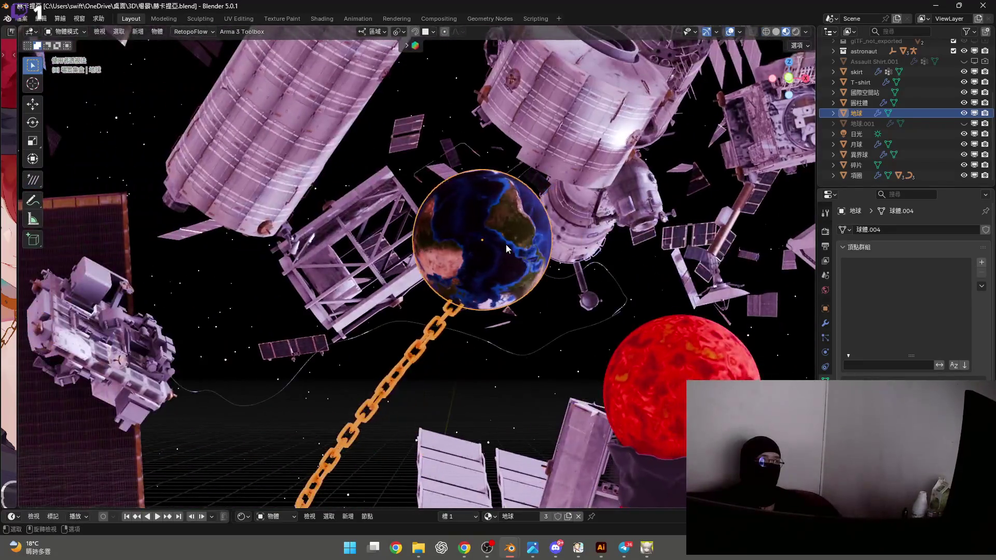
pyautogui.scroll(-2, 506, 244)
pyautogui.scroll(3, 507, 249)
pyautogui.press('KP_0')
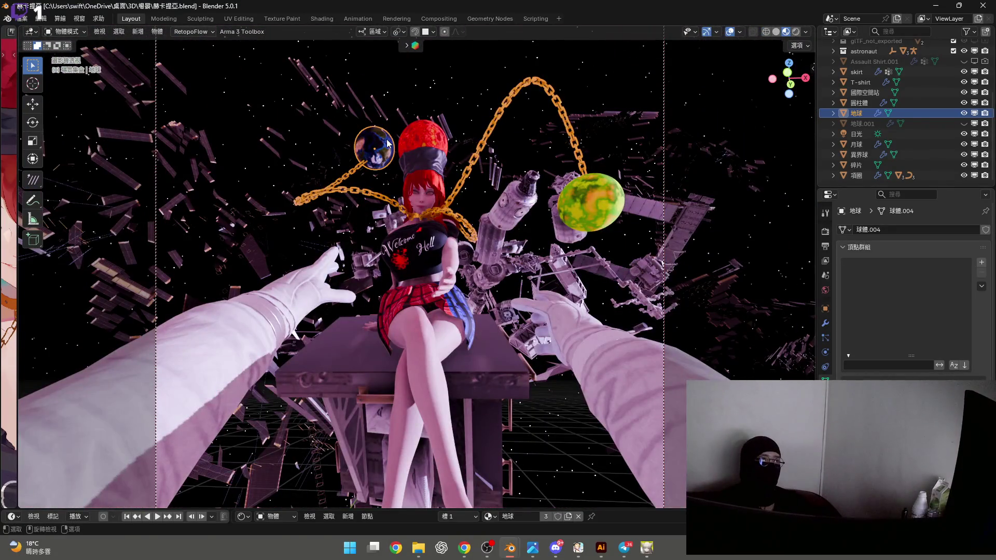
# Move the small chained earth ball up to the upper left beside the girl's head
pyautogui.press('g')
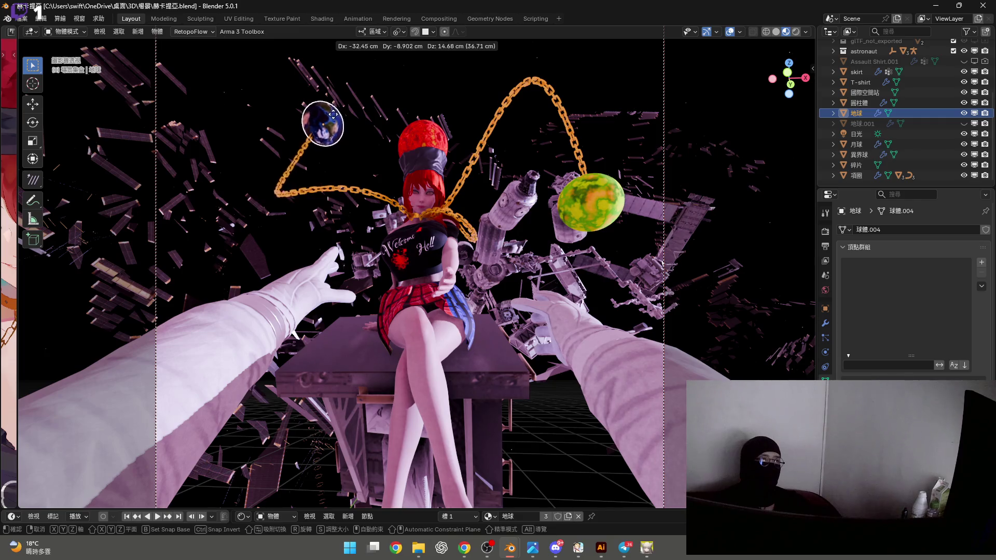
pyautogui.click(332, 128)
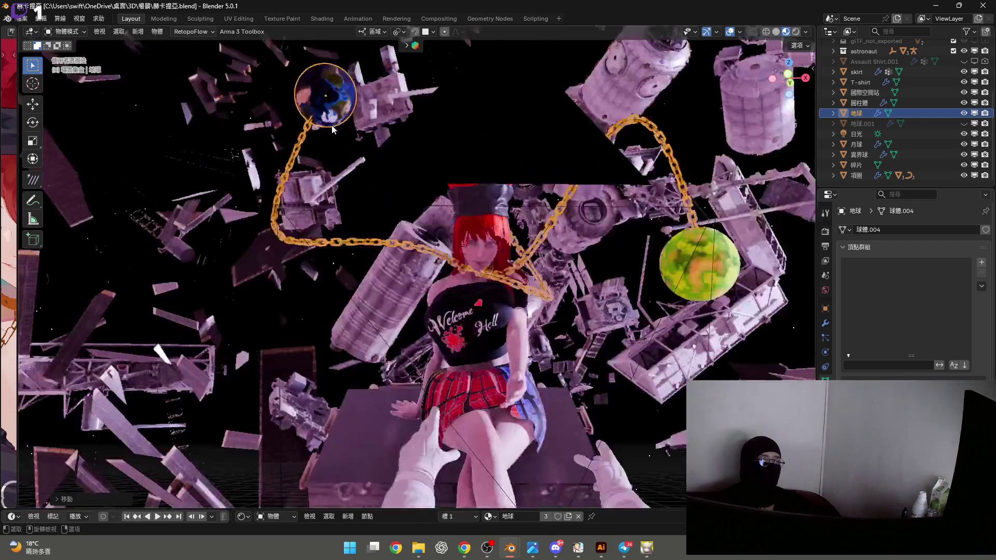
pyautogui.scroll(8, 372, 187)
pyautogui.scroll(4, 395, 207)
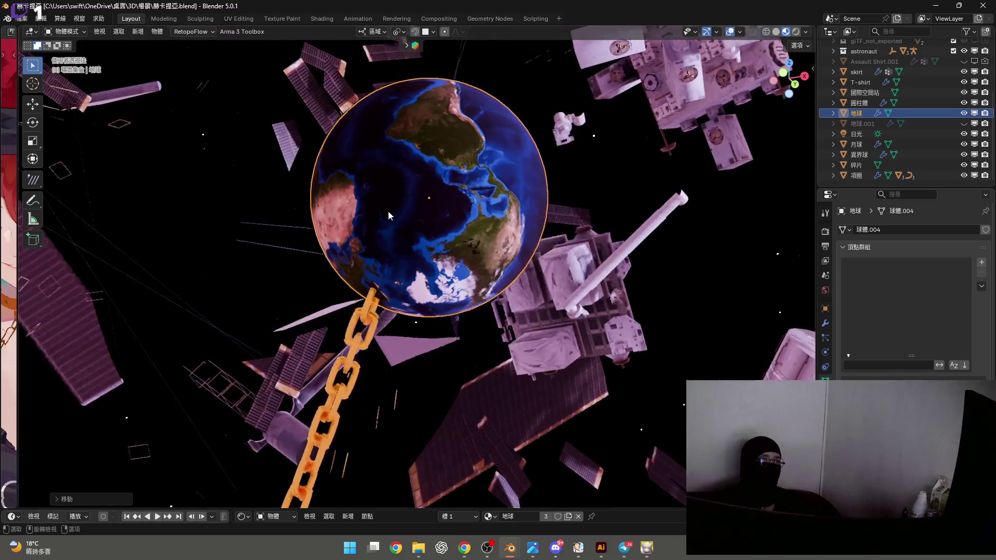
pyautogui.press('g')
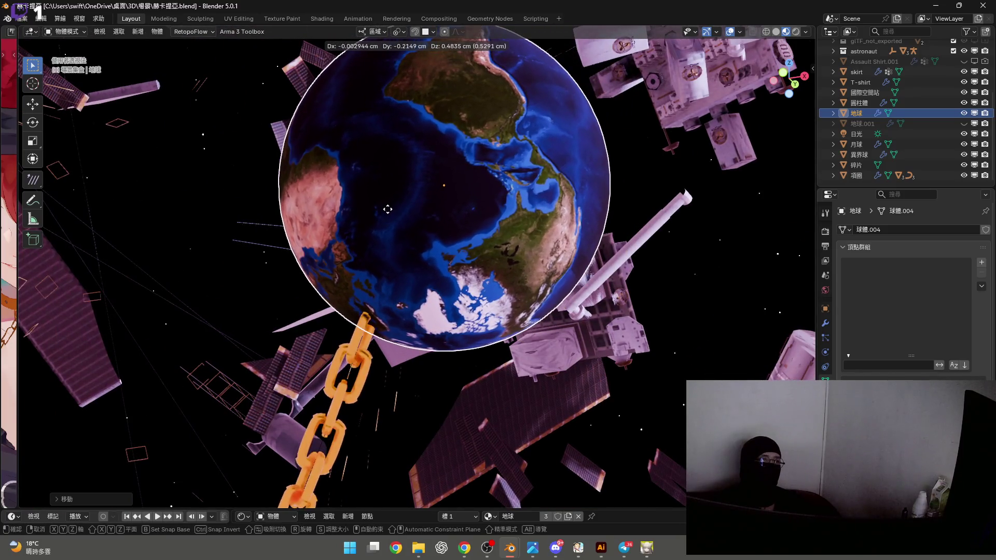
pyautogui.click(390, 219)
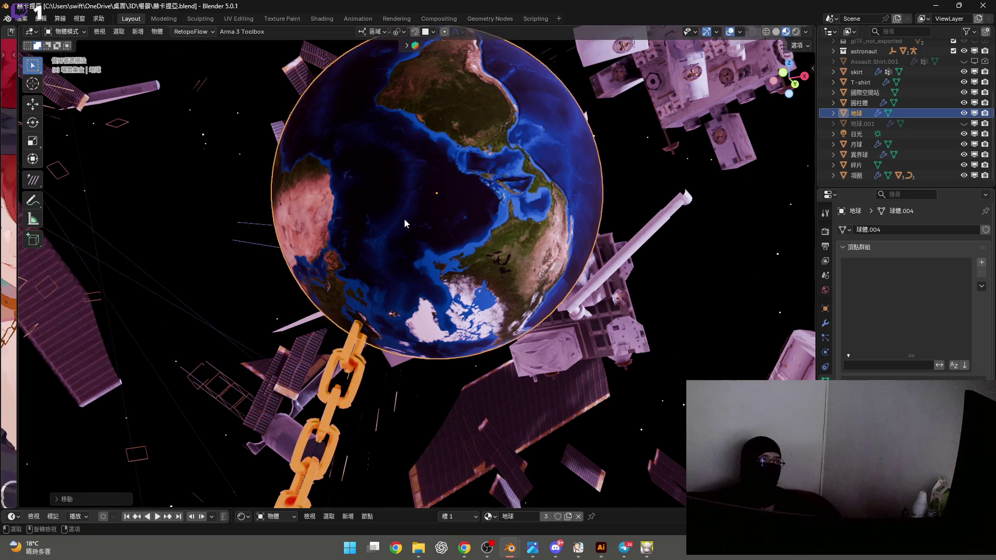
pyautogui.scroll(-8, 410, 223)
pyautogui.press('KP_0')
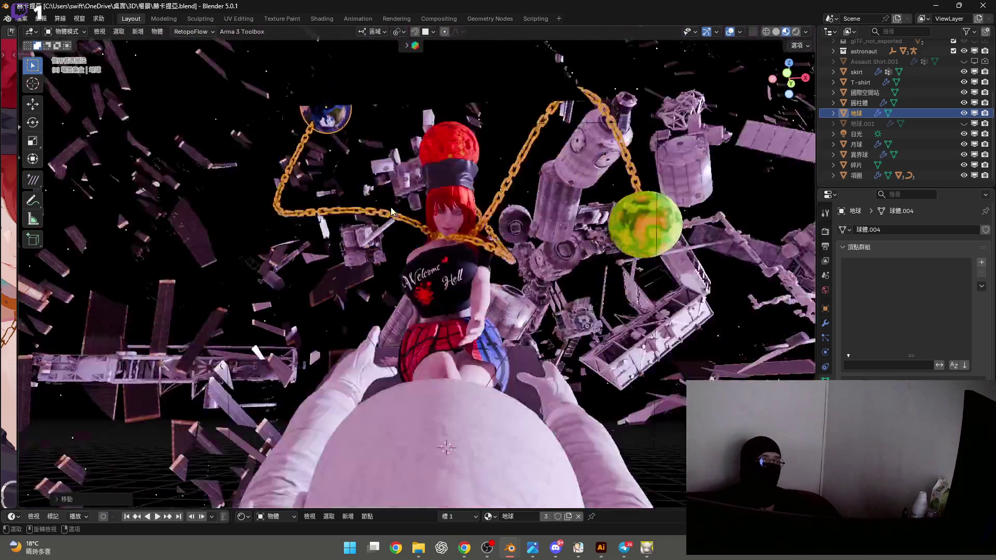
# Unhide the large earth backdrop and raise it along the Z axis
pyautogui.click(964, 124)
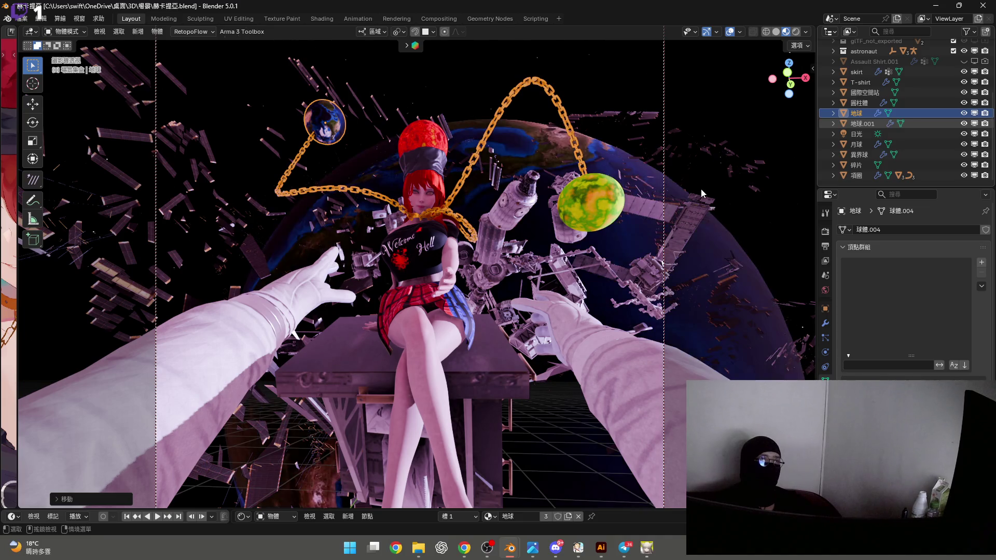
pyautogui.click(718, 241)
pyautogui.press('g')
pyautogui.press('z')
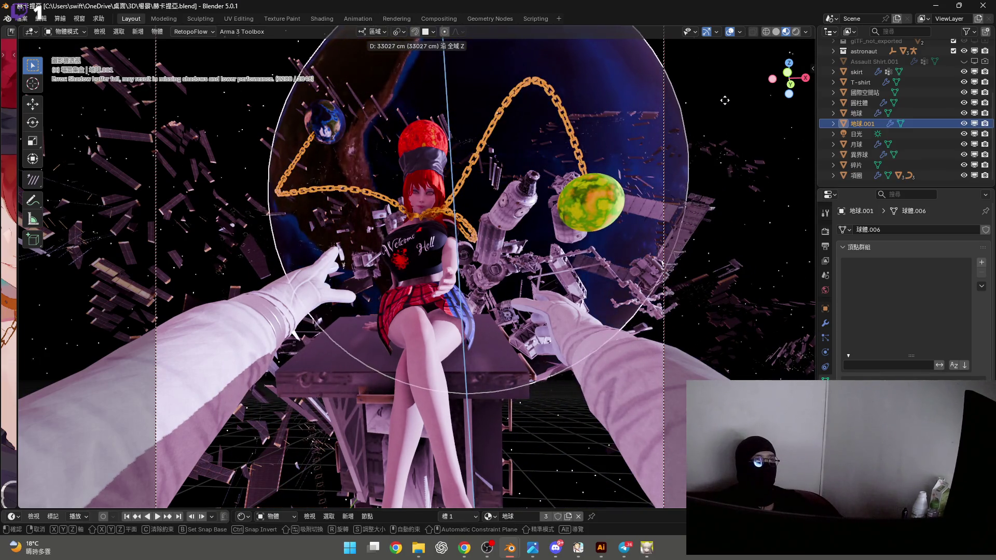
pyautogui.click(722, 117)
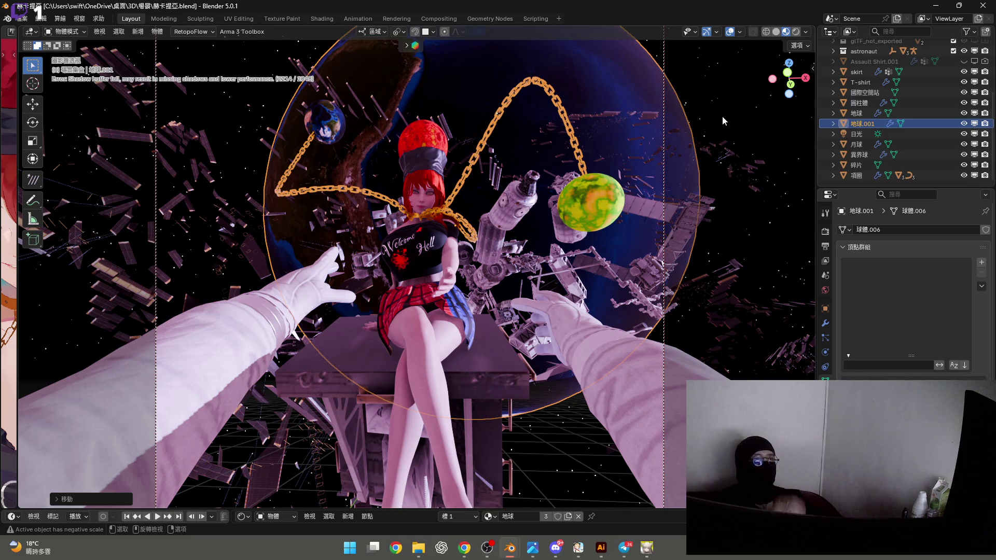
# Rotate the large earth 74.95° around global Z and return to the camera view
pyautogui.press('r')
pyautogui.press('z')
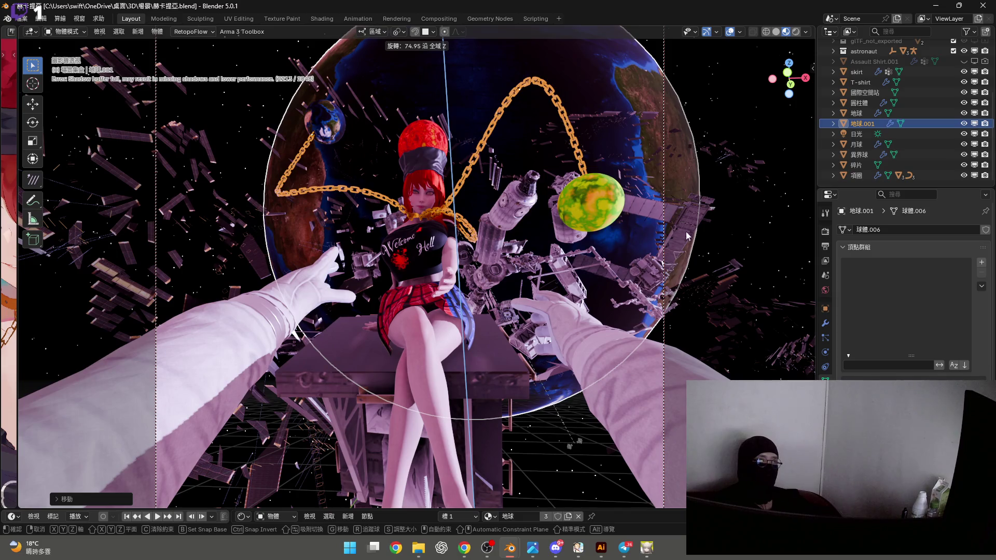
pyautogui.click(730, 195)
pyautogui.moveTo(730, 195); pyautogui.dragTo(721, 200, button='middle')
pyautogui.scroll(-10, 620, 220)
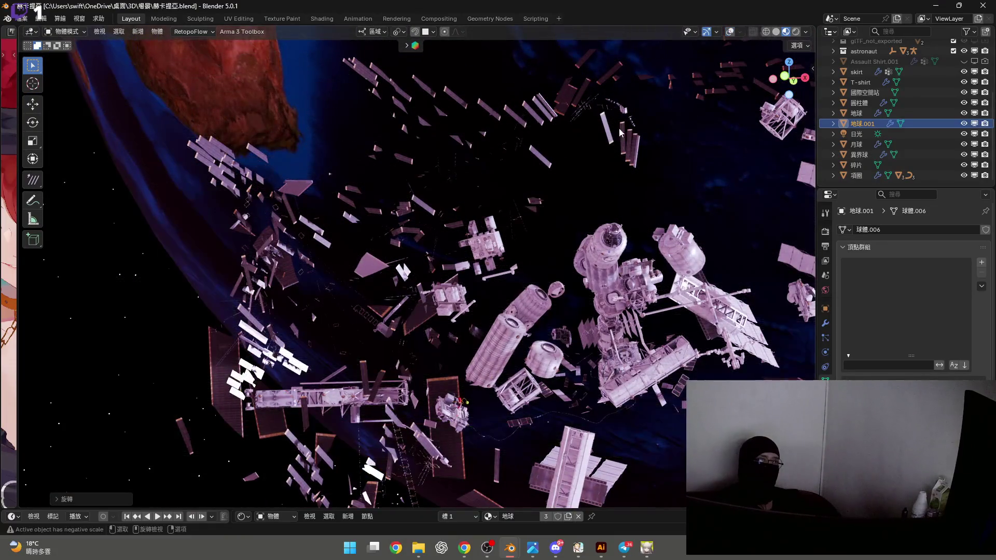
pyautogui.scroll(-5, 515, 272)
pyautogui.moveTo(515, 272)
pyautogui.mouseDown(button='middle')
pyautogui.moveTo(552, 218)
pyautogui.moveTo(498, 284)
pyautogui.moveTo(517, 300)
pyautogui.moveTo(504, 343)
pyautogui.moveTo(543, 317)
pyautogui.moveTo(545, 183)
pyautogui.mouseUp(button='middle')
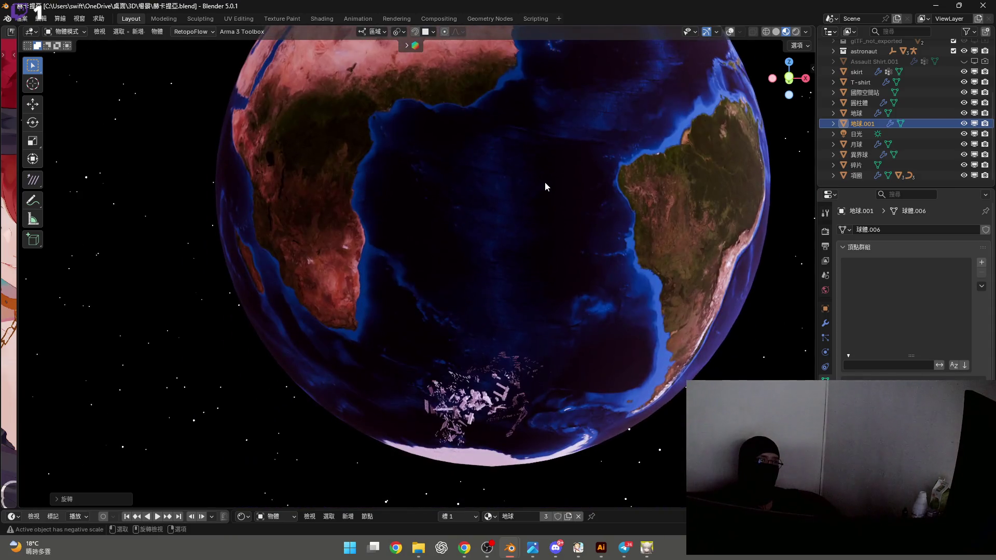
pyautogui.press('KP_0')
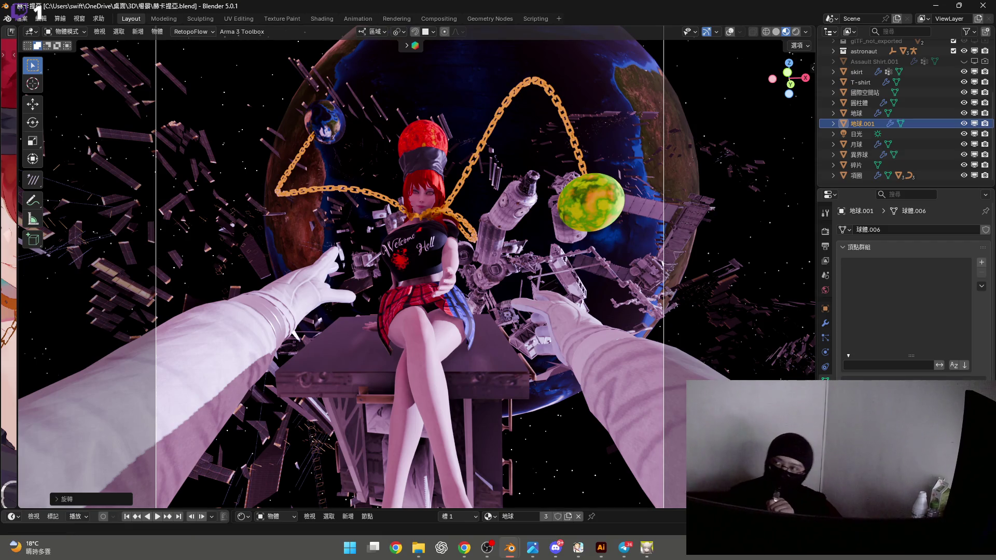
pyautogui.hotkey('alt', 'Tab')
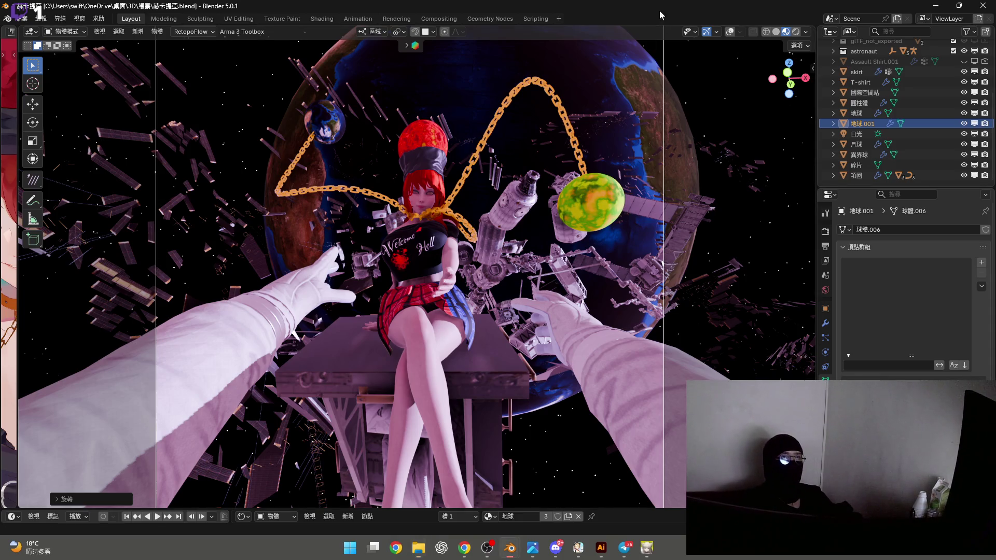
pyautogui.press('KP_Decimal')
# Orbit to centre Africa, then delete the old Earth globe 地球.001
pyautogui.scroll(-2, 530, 229)
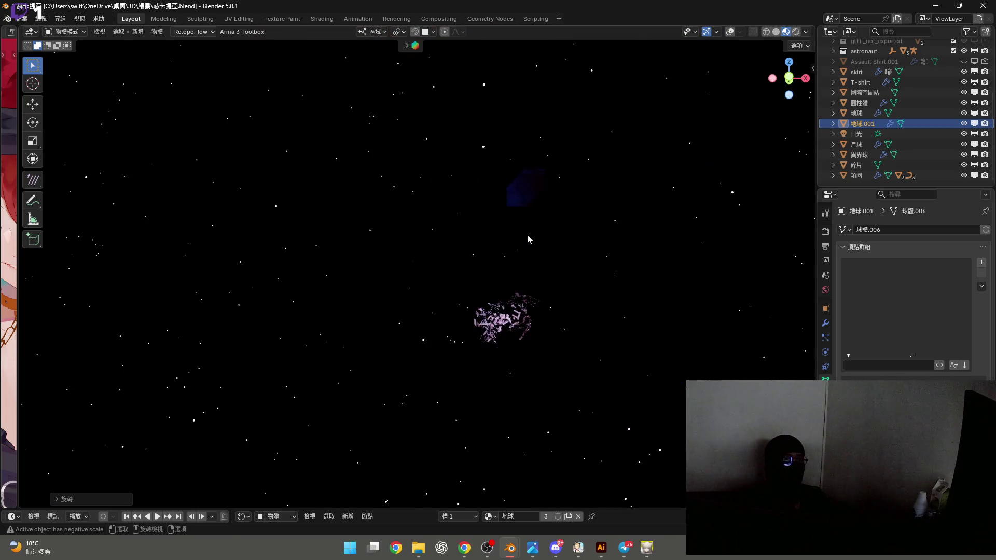
pyautogui.moveTo(527, 238)
pyautogui.mouseDown(button='middle')
pyautogui.moveTo(509, 207)
pyautogui.moveTo(470, 192)
pyautogui.mouseUp(button='middle')
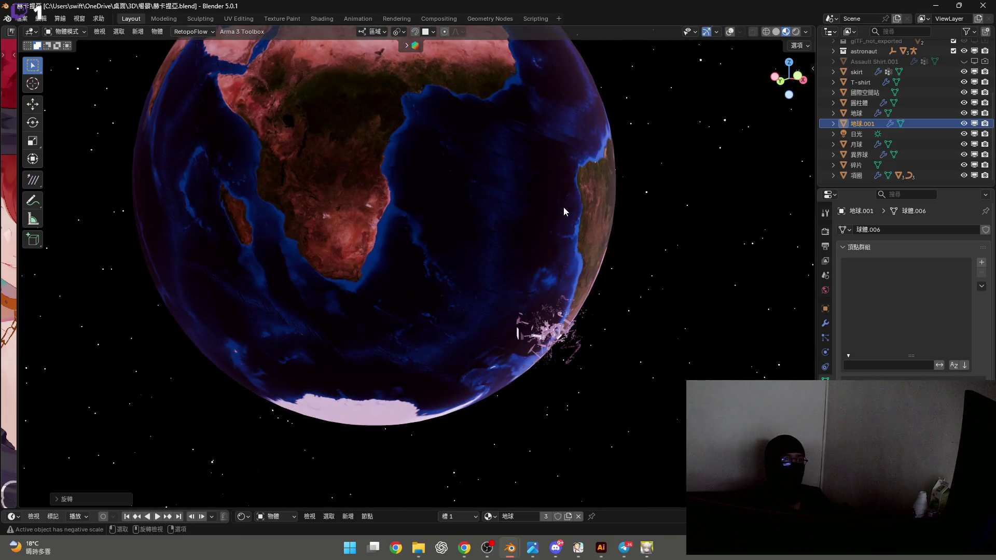
pyautogui.scroll(2, 555, 210)
pyautogui.press('x')
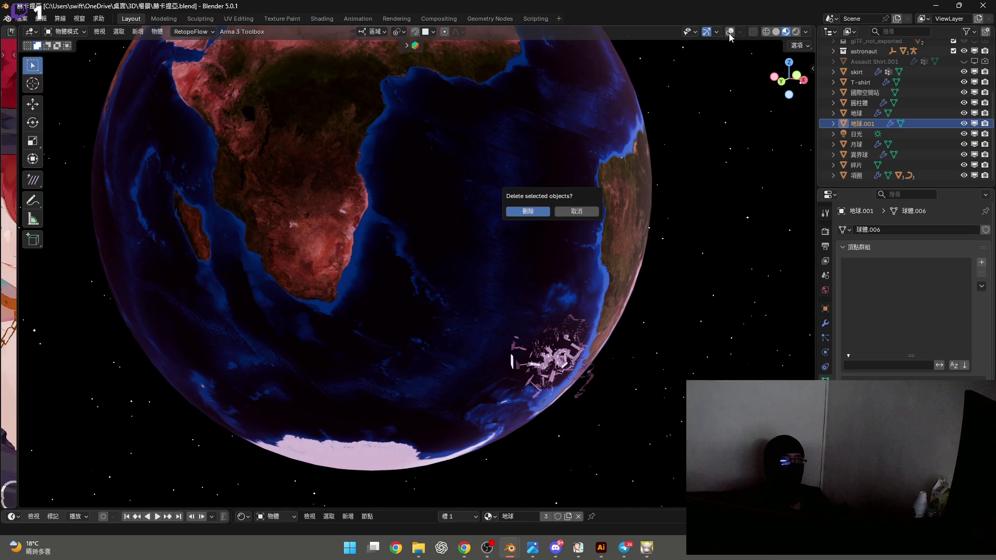
pyautogui.press('Return')
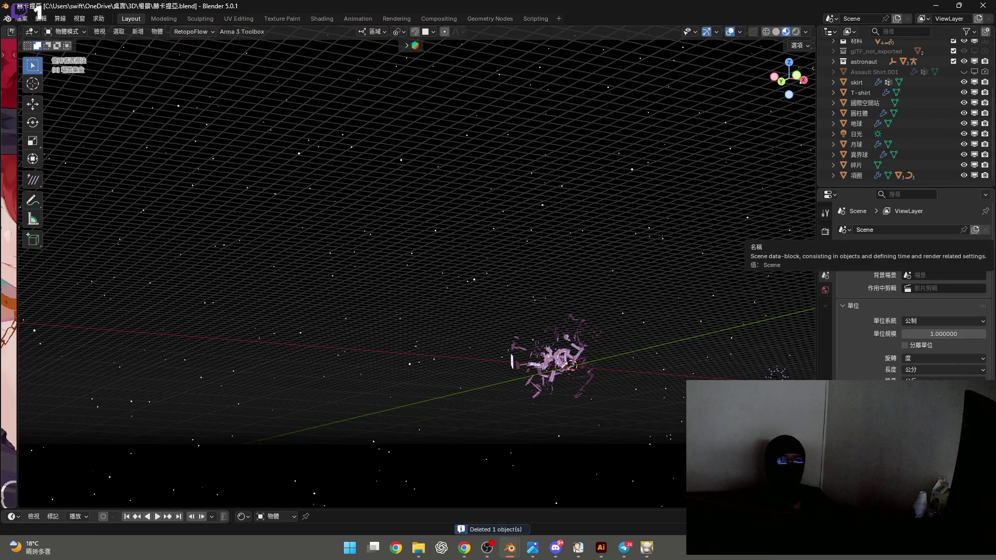
pyautogui.moveTo(556, 127); pyautogui.dragTo(521, 132)
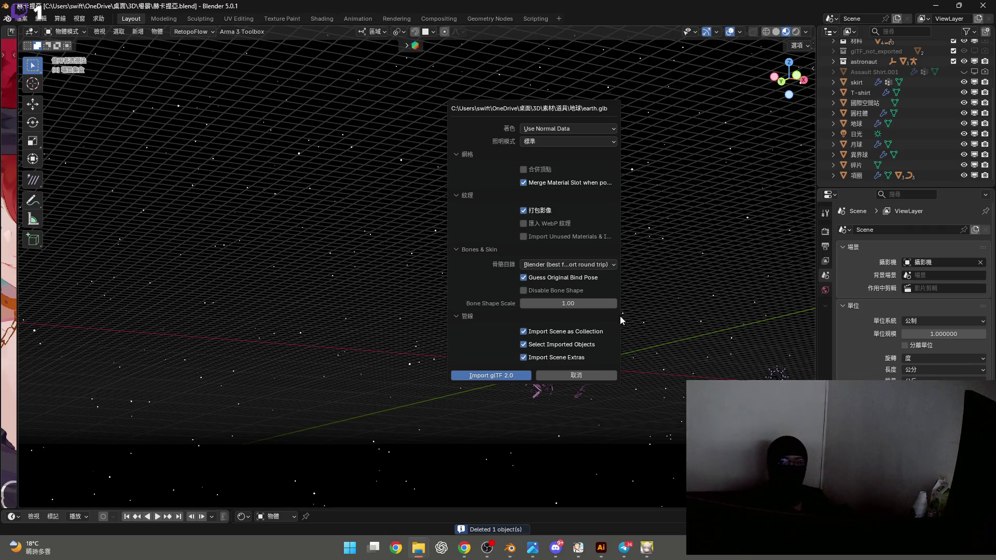
# Import earth.glb as Sketchfab_model and scale the globe up greatly
pyautogui.press('Return')
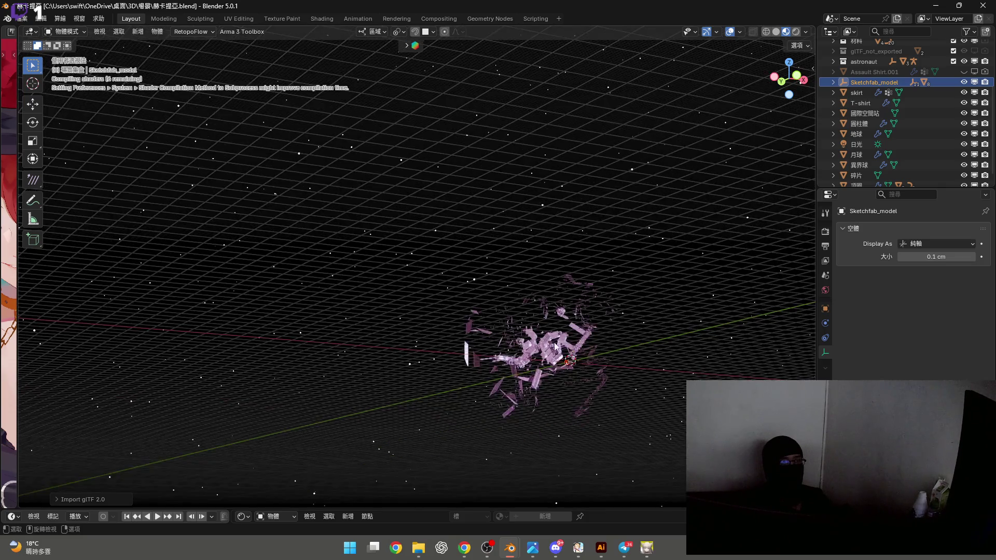
pyautogui.moveTo(553, 344); pyautogui.dragTo(640, 307, button='middle')
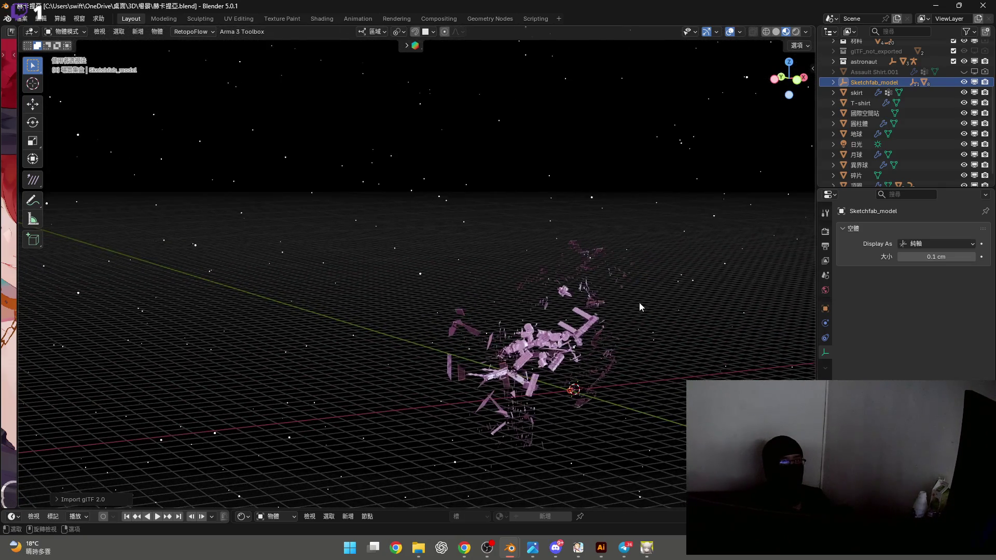
pyautogui.press('s')
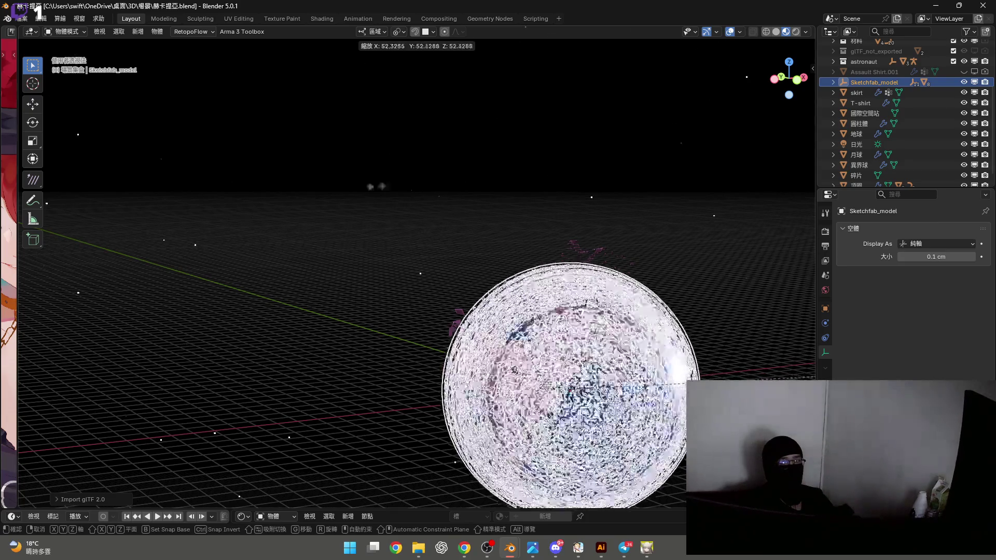
pyautogui.click(608, 349)
pyautogui.scroll(4, 597, 351)
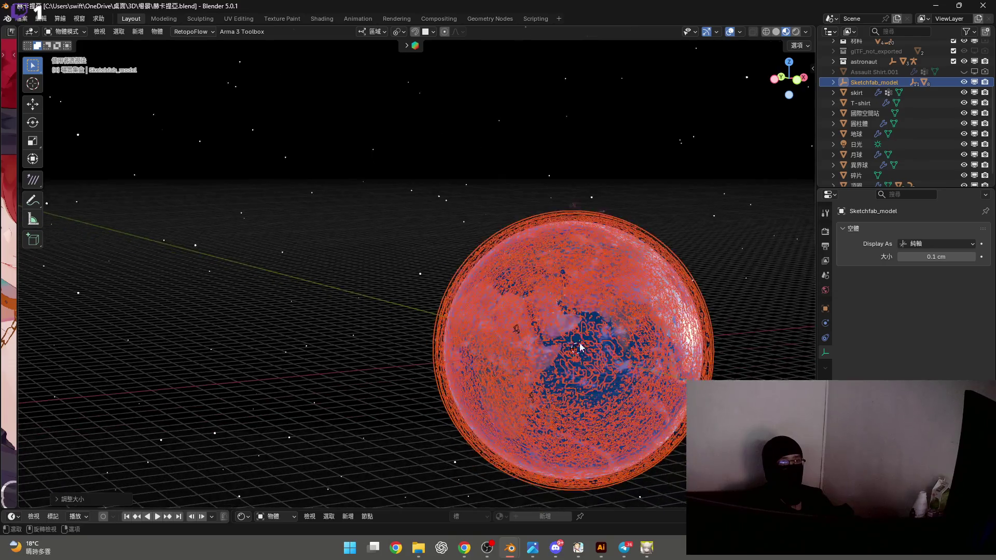
pyautogui.scroll(-2, 594, 351)
pyautogui.scroll(5, 571, 349)
# Move the globe far along the global Y axis beside the station debris
pyautogui.moveTo(571, 349)
pyautogui.mouseDown(button='middle')
pyautogui.moveTo(579, 331)
pyautogui.moveTo(582, 349)
pyautogui.moveTo(567, 356)
pyautogui.mouseUp(button='middle')
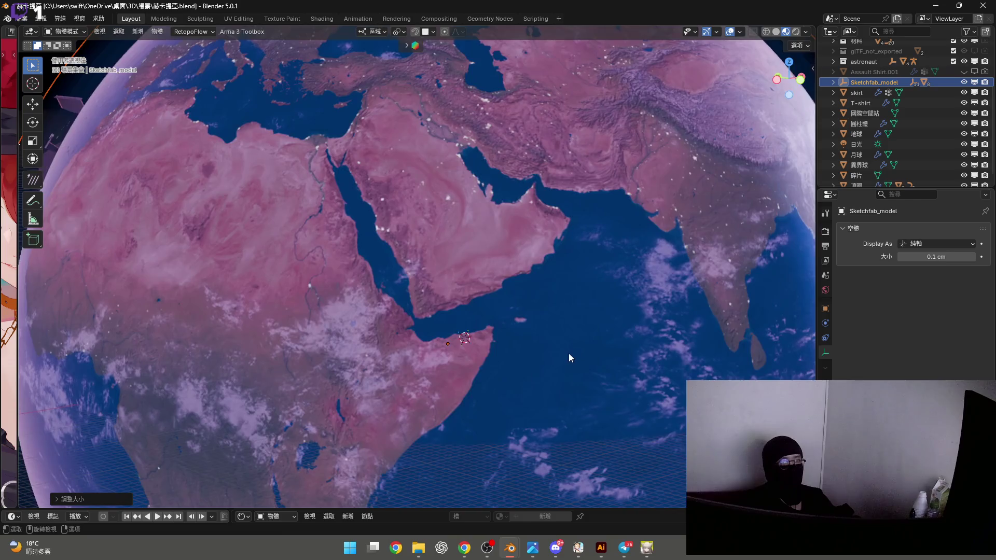
pyautogui.scroll(-6, 571, 356)
pyautogui.scroll(3, 572, 353)
pyautogui.scroll(1, 565, 356)
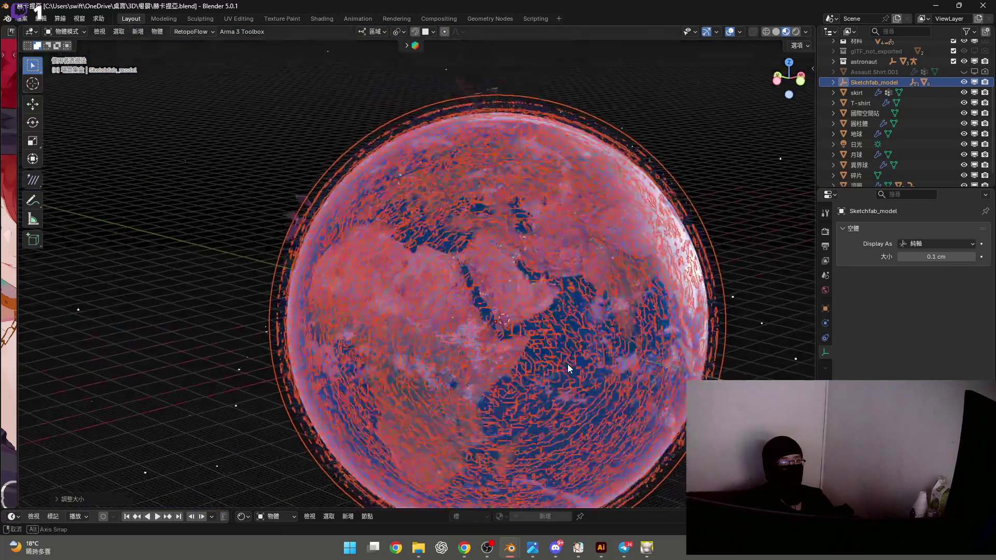
pyautogui.scroll(4, 561, 355)
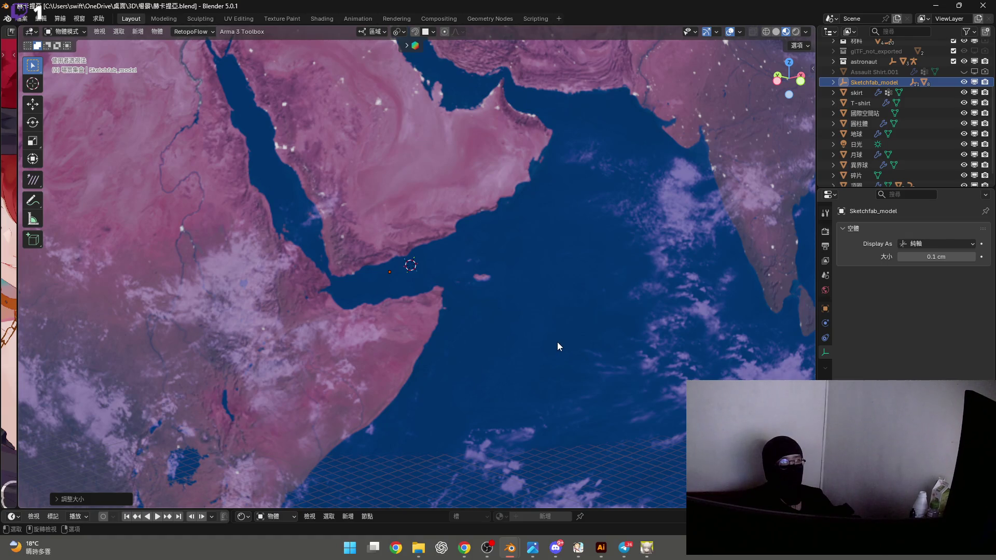
pyautogui.scroll(-3, 555, 343)
pyautogui.moveTo(555, 342); pyautogui.dragTo(535, 337, button='middle')
pyautogui.scroll(-6, 550, 358)
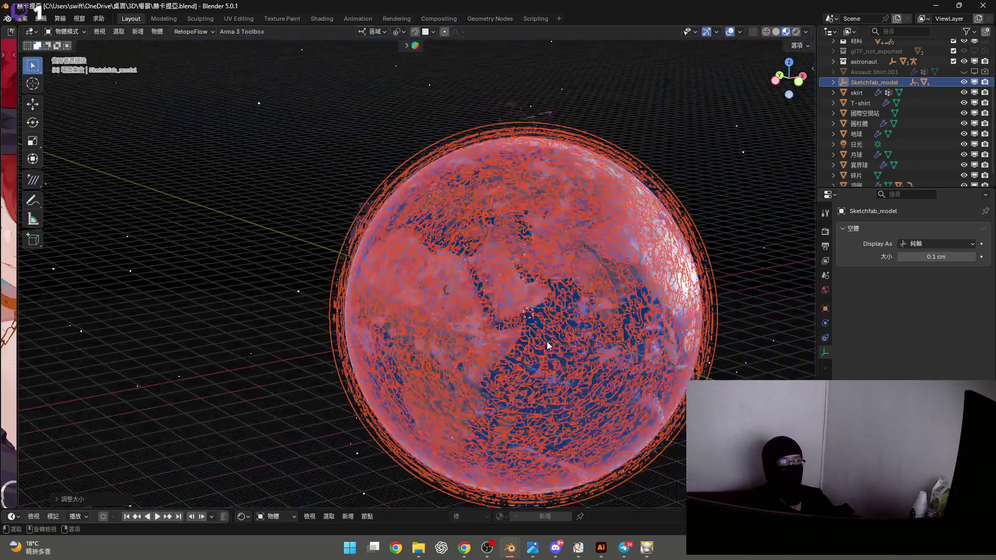
pyautogui.press('g')
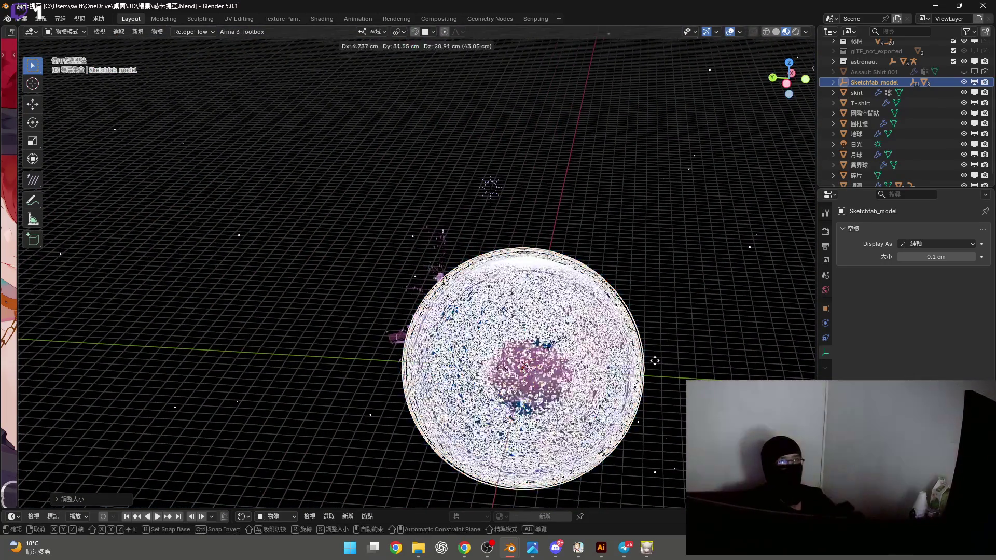
pyautogui.press('z')
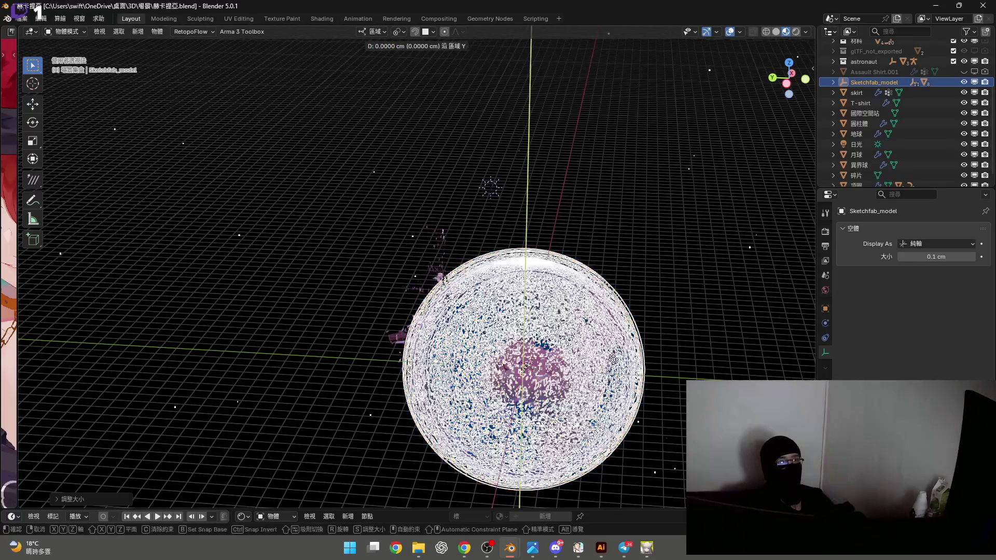
pyautogui.press('y')
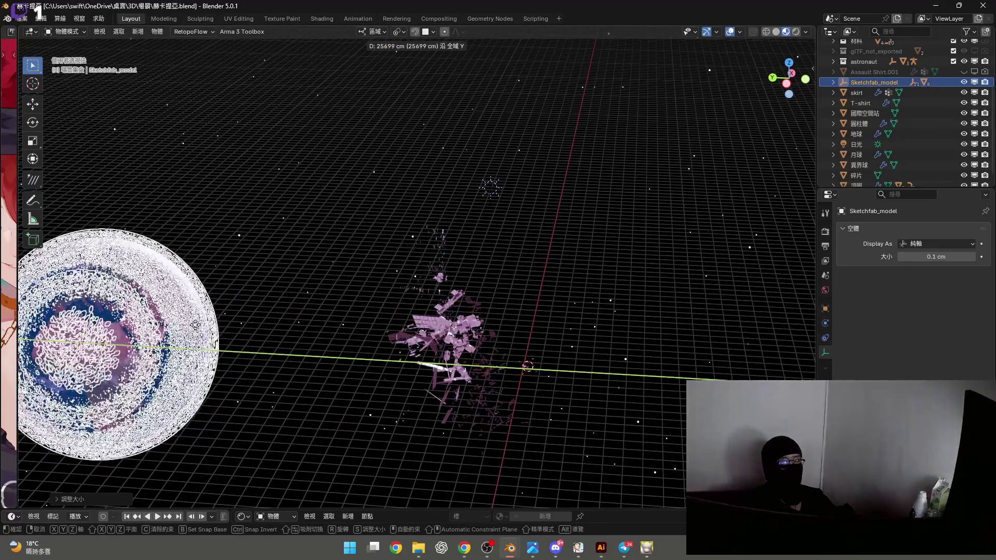
pyautogui.click(353, 321)
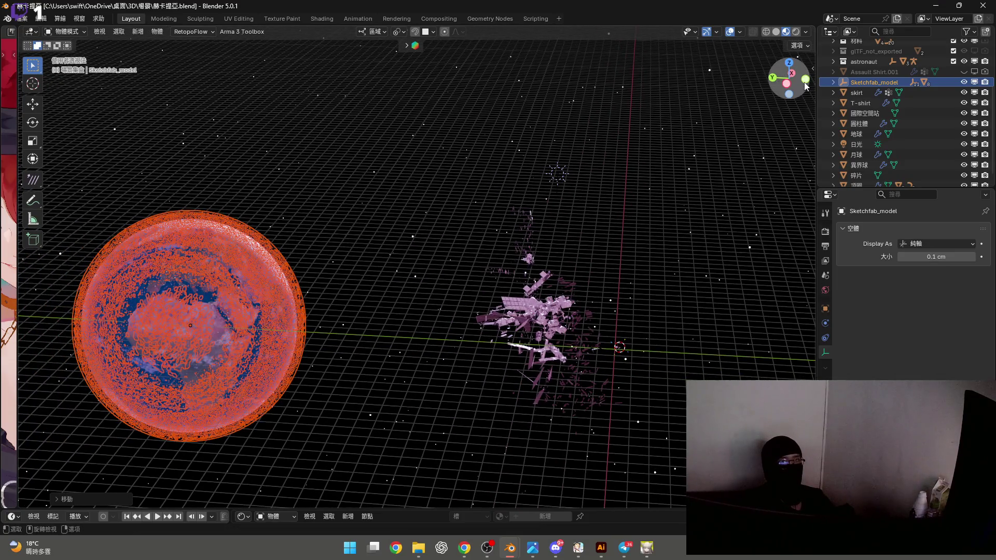
# From a front view, scale the Earth up further
pyautogui.click(805, 79)
pyautogui.scroll(6, 529, 297)
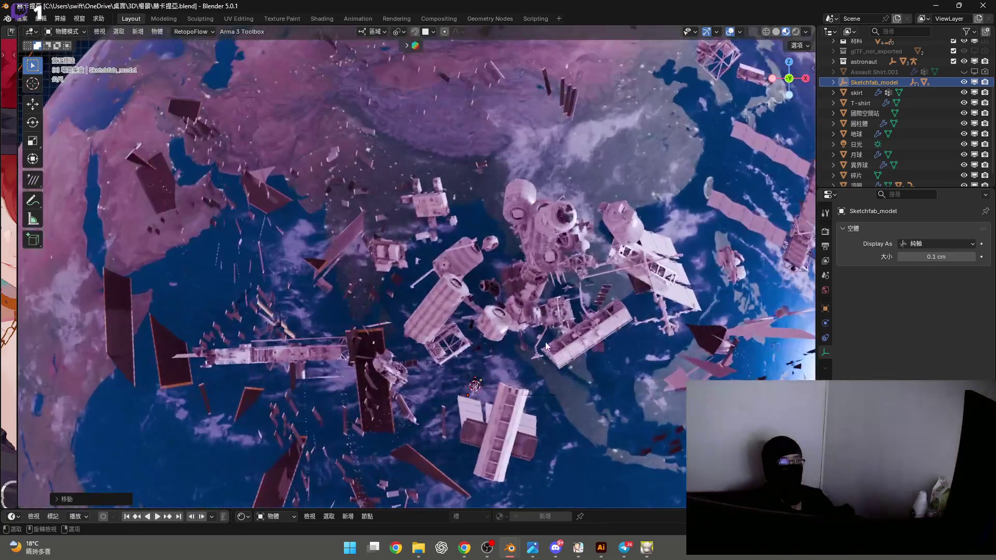
pyautogui.press('s')
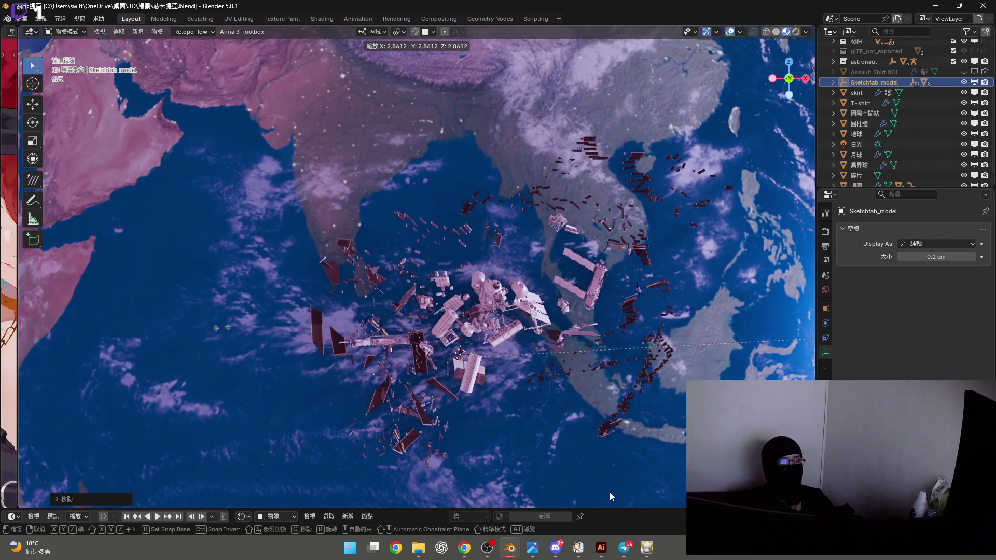
pyautogui.click(609, 491)
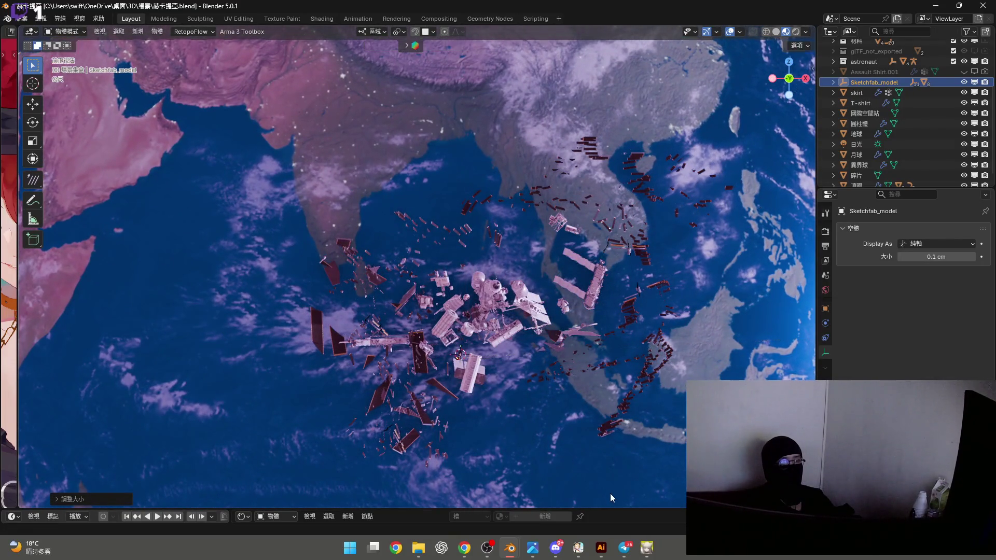
pyautogui.moveTo(622, 509)
pyautogui.mouseDown()
pyautogui.moveTo(625, 340)
pyautogui.moveTo(626, 508)
pyautogui.mouseUp()
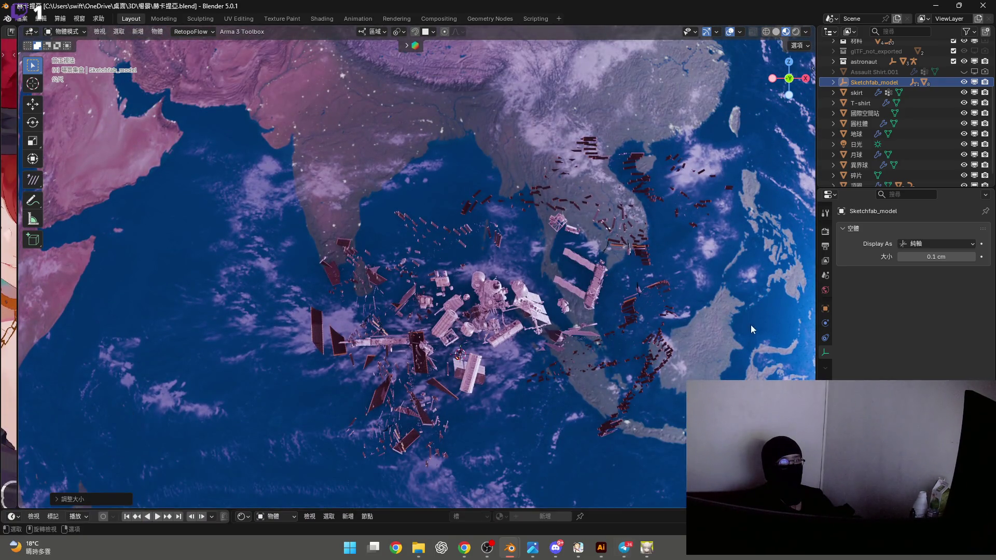
# Expand the Sketchfab_model hierarchy and inspect its Object_2 and EARTH layer parts
pyautogui.click(833, 82)
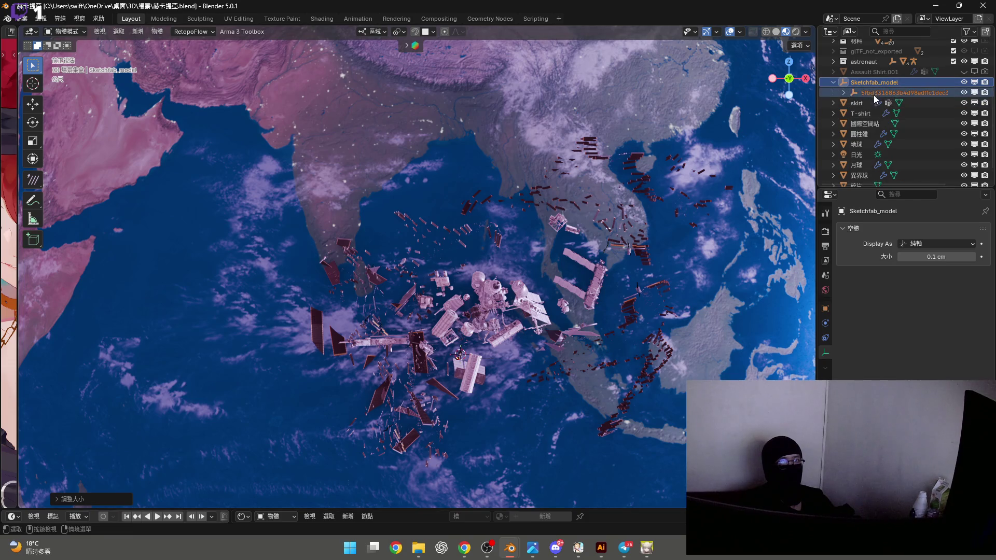
pyautogui.click(843, 93)
pyautogui.click(858, 106)
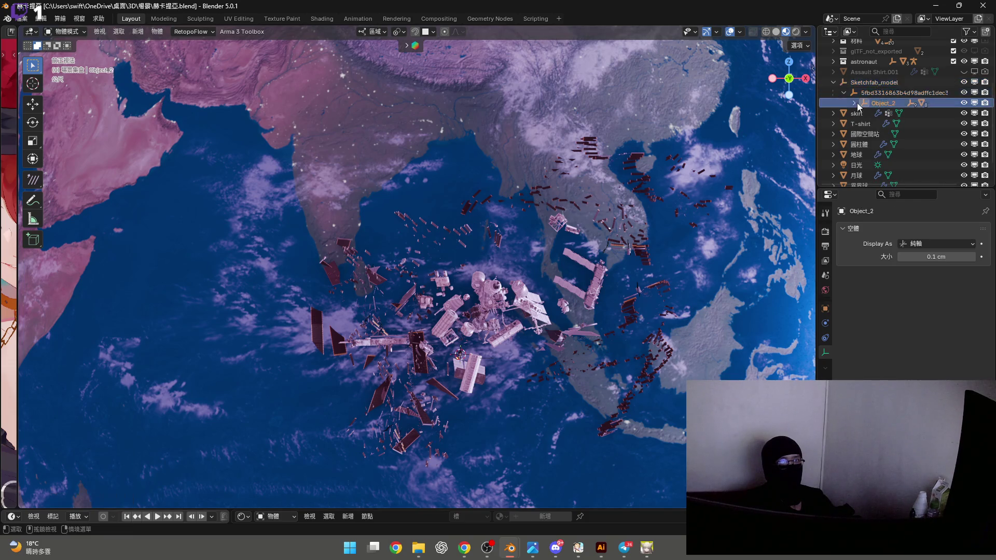
pyautogui.click(864, 113)
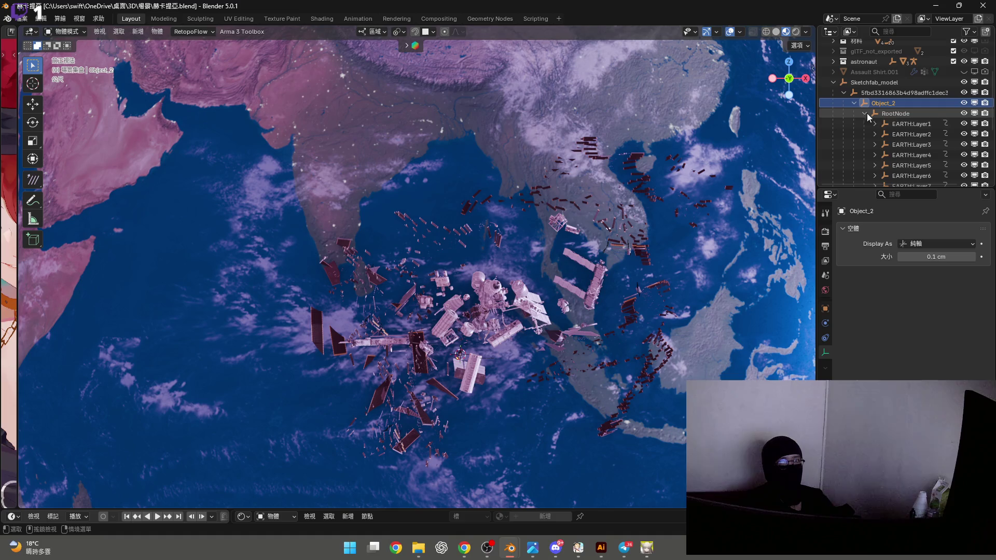
pyautogui.click(899, 127)
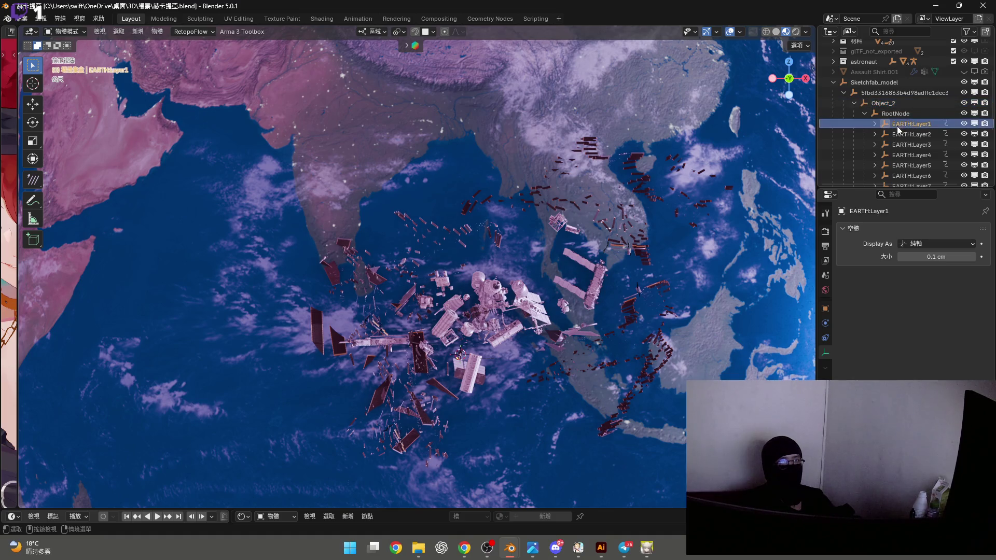
pyautogui.click(905, 156)
pyautogui.scroll(-8, 552, 251)
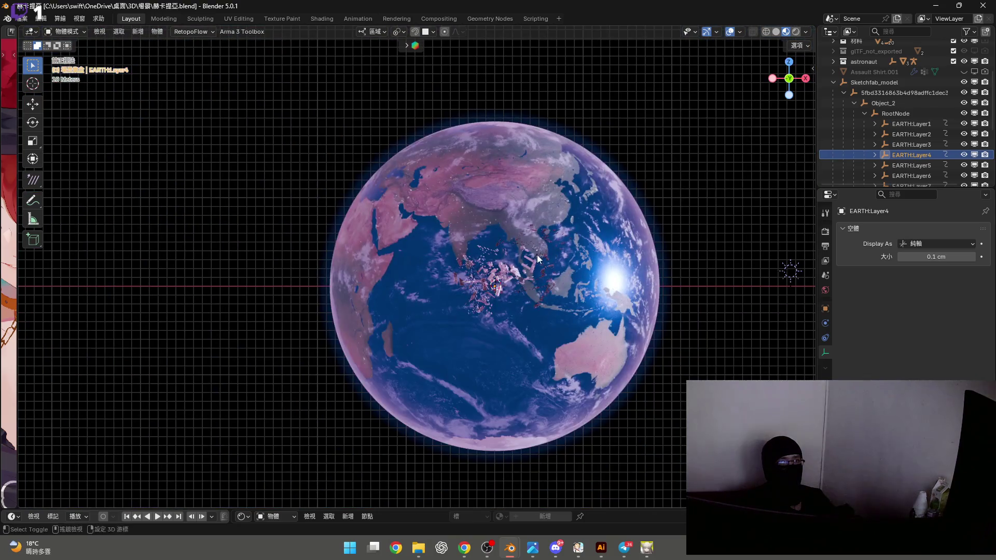
pyautogui.scroll(6, 538, 254)
pyautogui.scroll(-2, 541, 283)
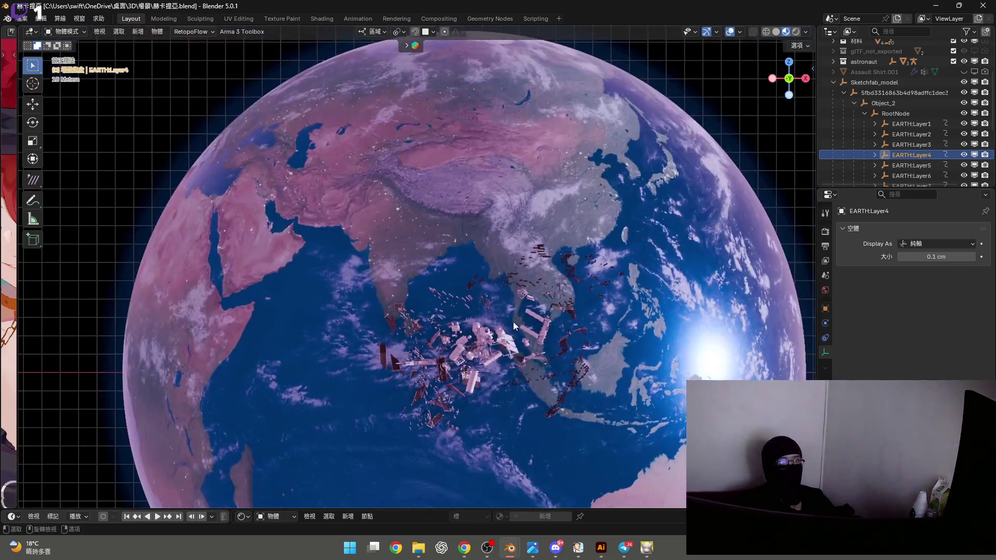
pyautogui.click(833, 83)
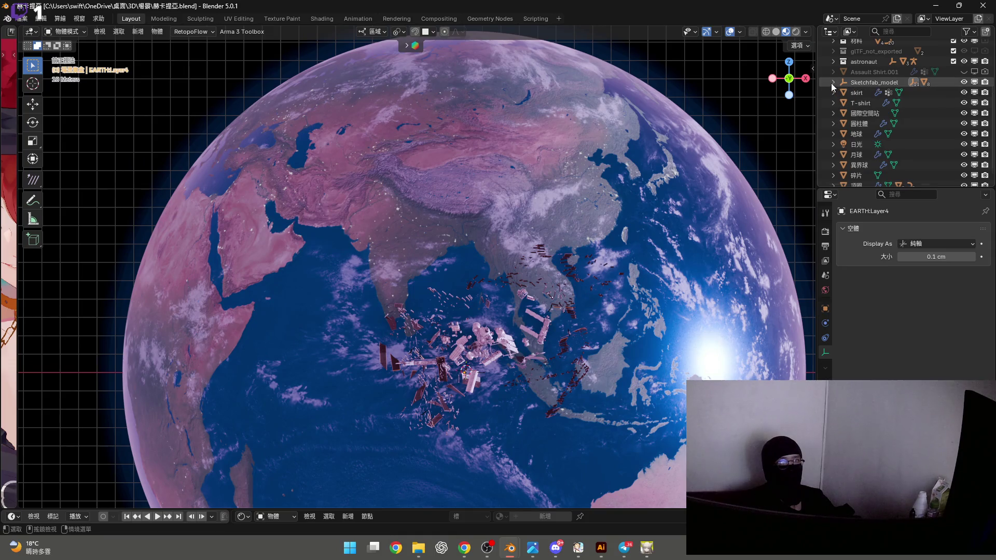
# Select the Sketchfab_model parent, try a Z rotation, then cancel it
pyautogui.press('[')
pyautogui.keyDown('shift'); pyautogui.moveTo(546, 262); pyautogui.dragTo(550, 246, button='middle'); pyautogui.keyUp('shift')
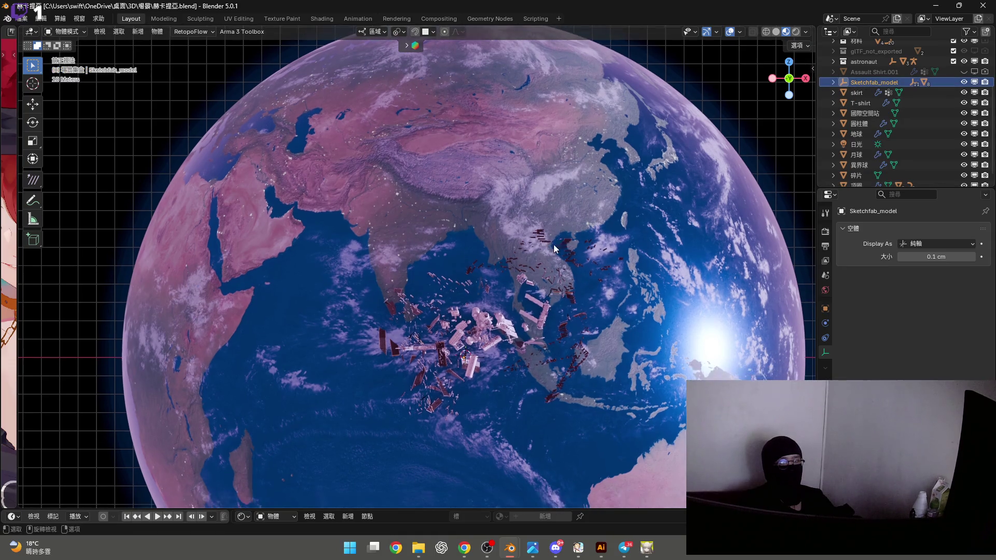
pyautogui.press('r')
pyautogui.press('z')
pyautogui.press('z')
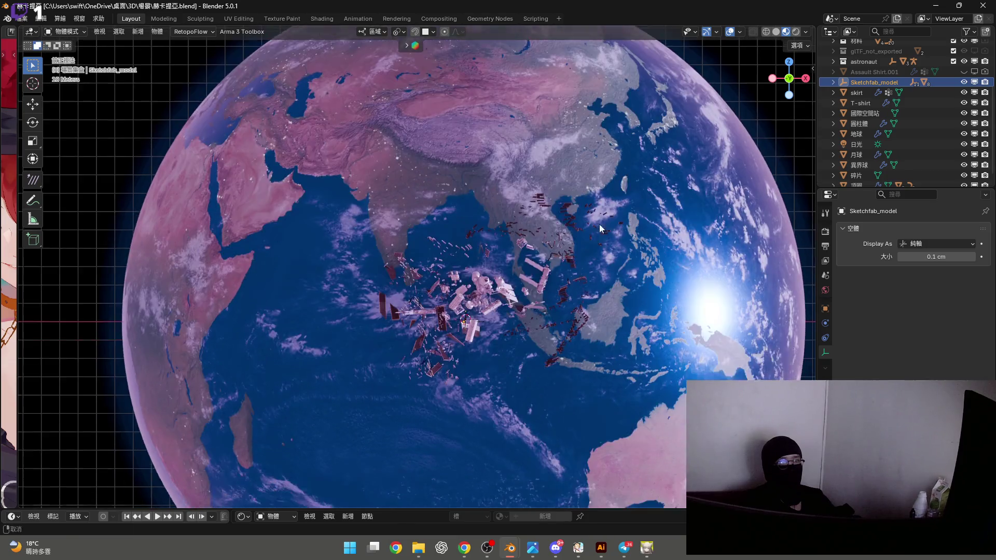
pyautogui.rightClick(615, 350)
pyautogui.scroll(-4, 616, 349)
pyautogui.moveTo(616, 350)
pyautogui.mouseDown(button='middle')
pyautogui.moveTo(583, 287)
pyautogui.moveTo(533, 242)
pyautogui.mouseUp(button='middle')
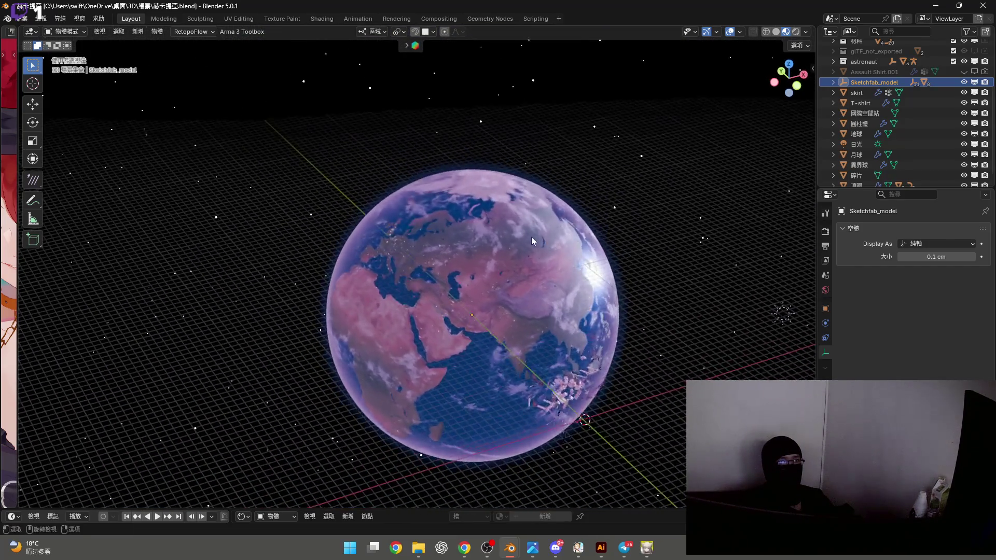
pyautogui.scroll(2, 655, 260)
# Rotate the globe about global Z until Africa and Arabia face the view
pyautogui.click(796, 85)
pyautogui.press('r')
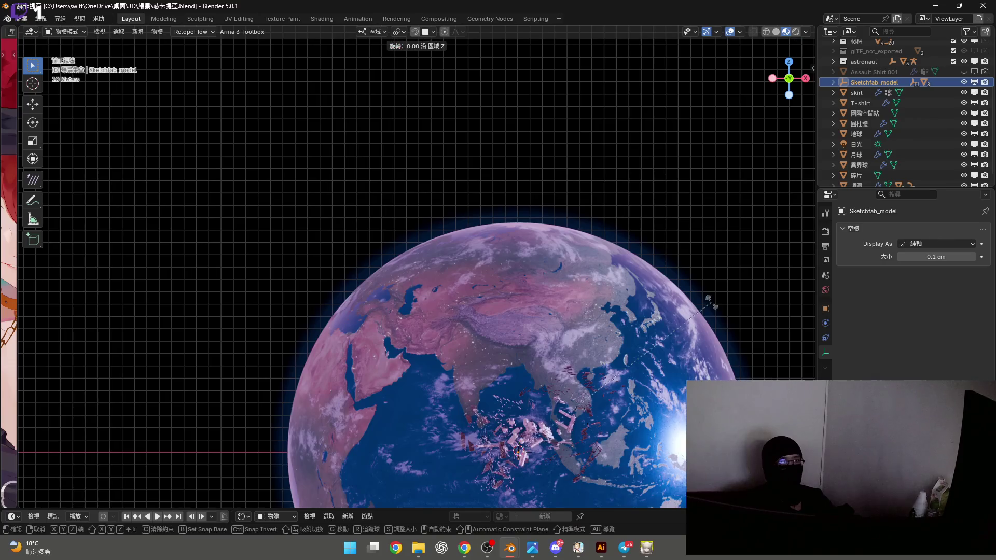
pyautogui.press('z')
pyautogui.click(613, 428)
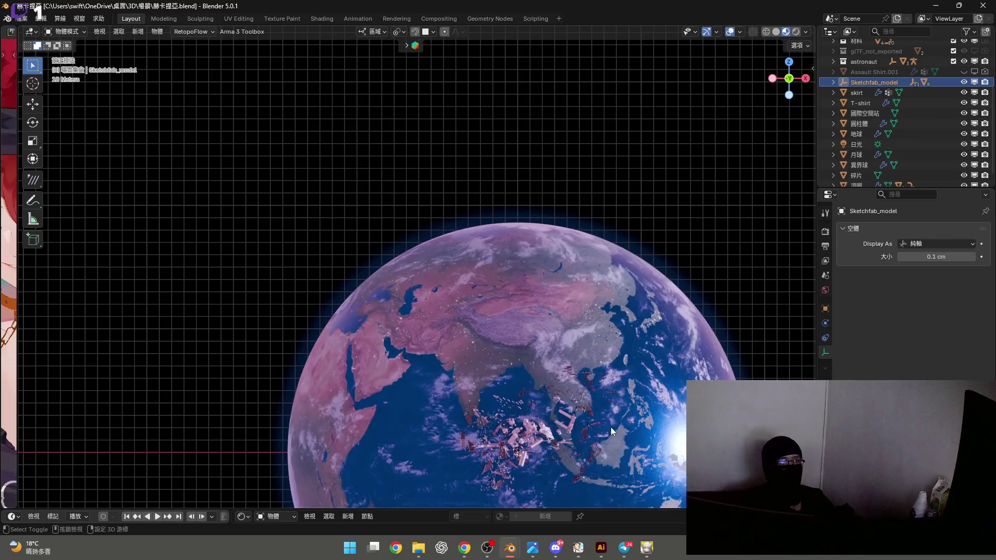
pyautogui.moveTo(613, 427); pyautogui.dragTo(586, 329, button='middle')
pyautogui.scroll(4, 586, 328)
pyautogui.press('r')
pyautogui.press('z')
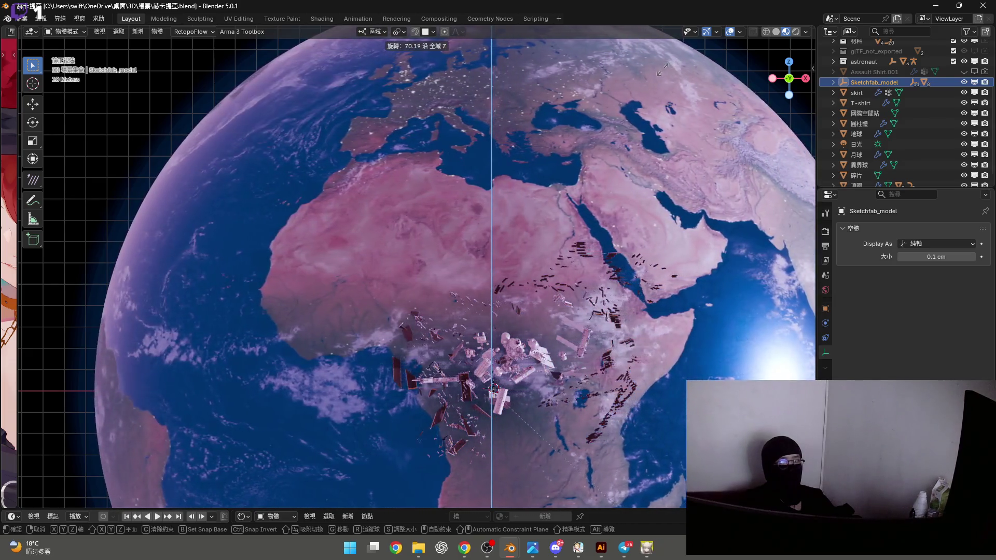
pyautogui.press('Return')
pyautogui.keyDown('shift'); pyautogui.moveTo(699, 235); pyautogui.dragTo(601, 222, button='middle'); pyautogui.keyUp('shift')
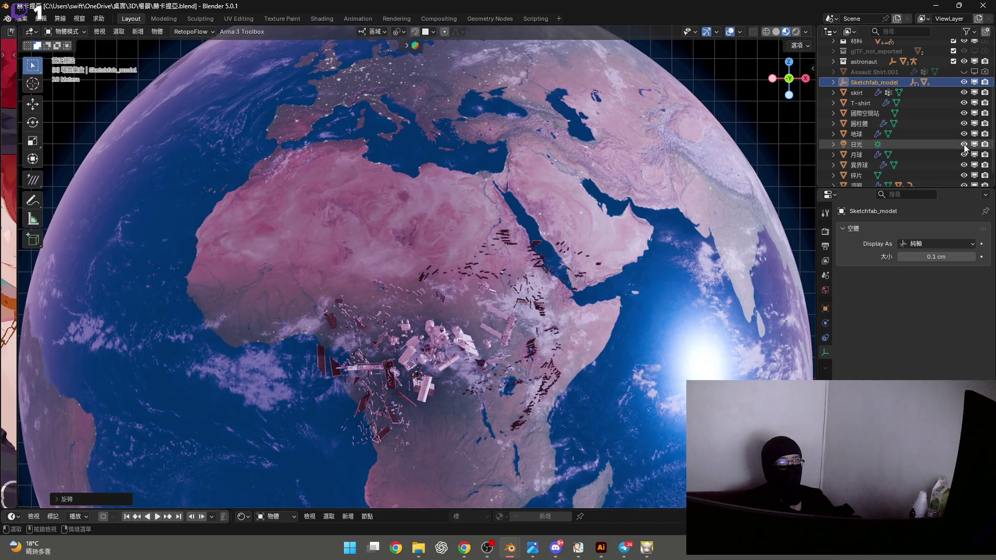
# Select the 日光 sun, toggle Normalize off and back on, and keep exposure at 0.000
pyautogui.click(930, 146)
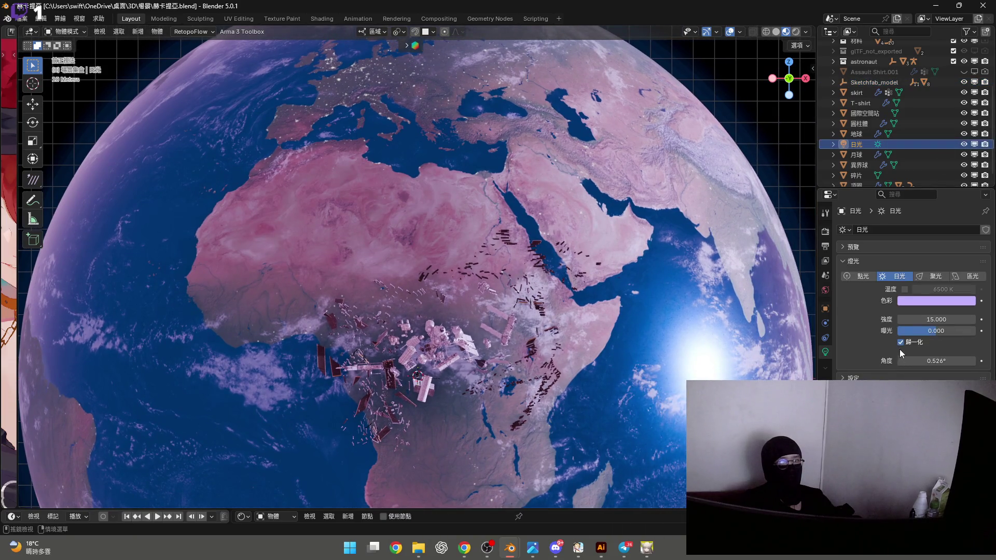
pyautogui.click(901, 342)
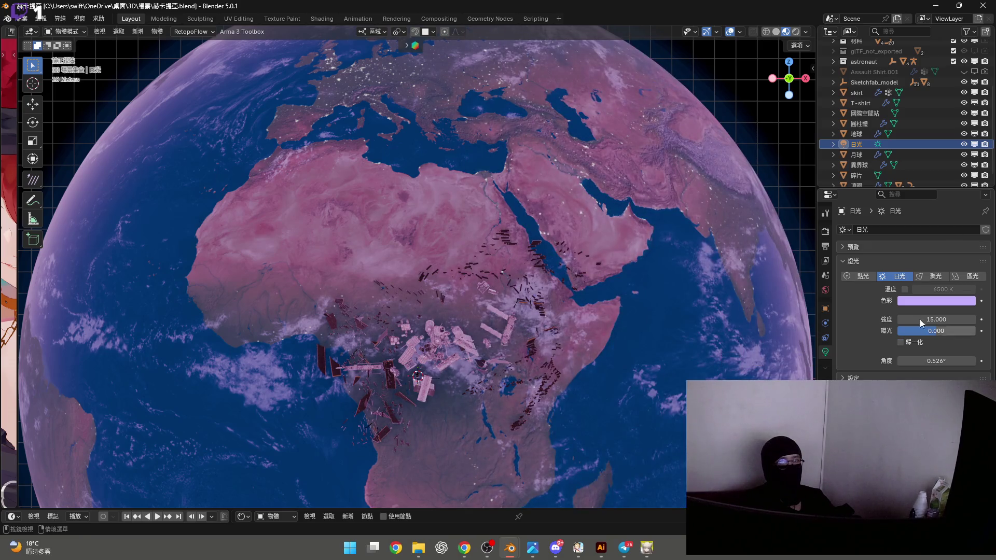
pyautogui.click(964, 145)
pyautogui.click(901, 342)
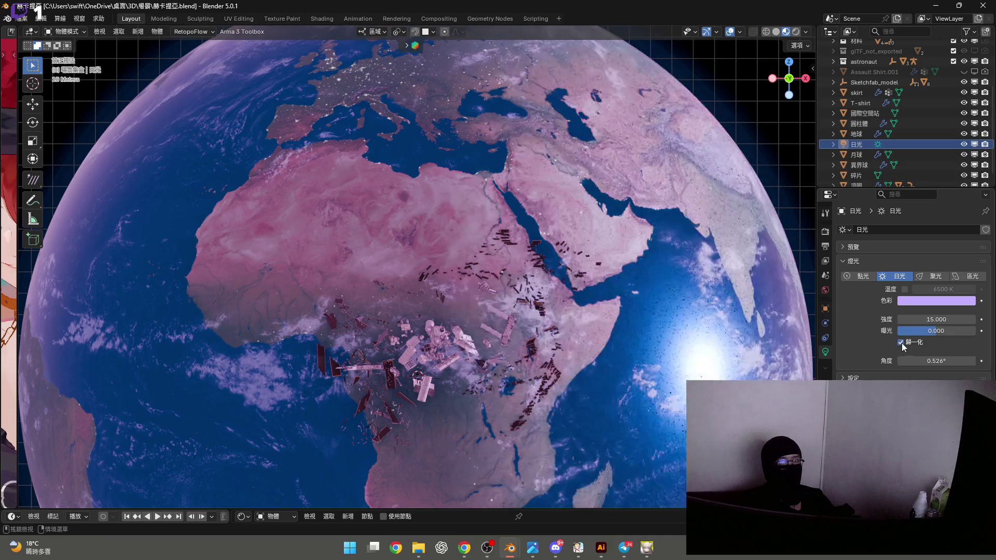
pyautogui.moveTo(916, 333); pyautogui.dragTo(888, 333)
pyautogui.press('Escape')
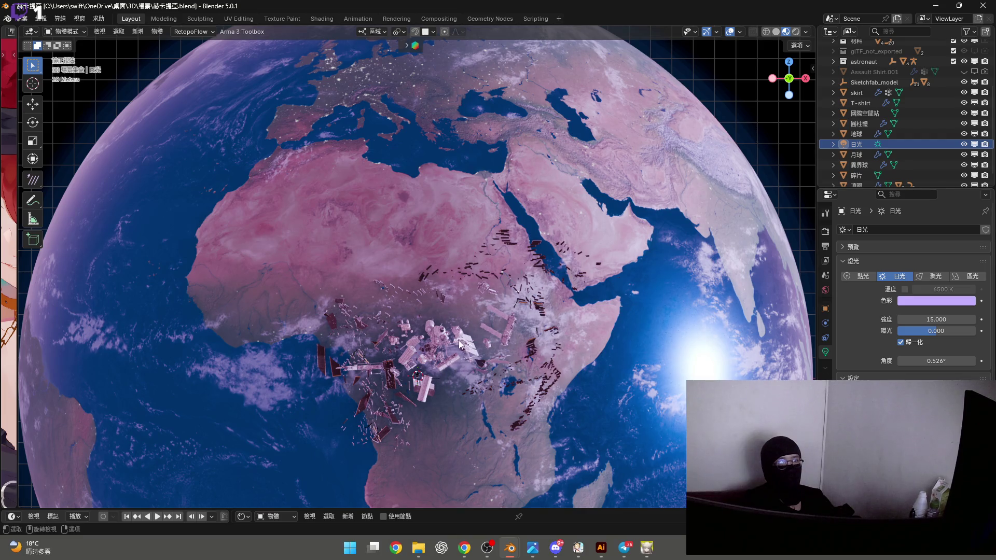
# Check the camera view with overlays hidden, then orbit to the Earth's Atlantic side
pyautogui.scroll(10, 459, 339)
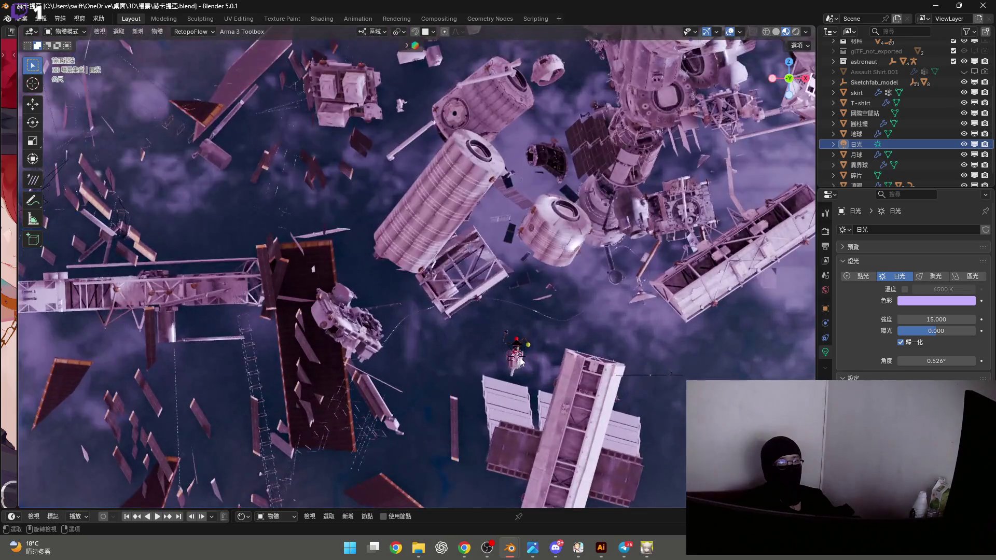
pyautogui.press('KP_0')
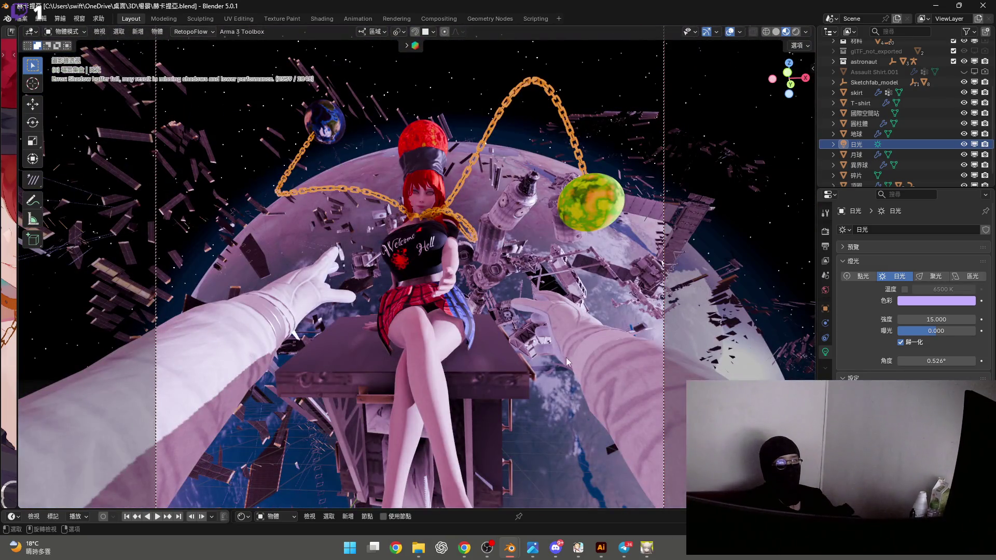
pyautogui.click(730, 32)
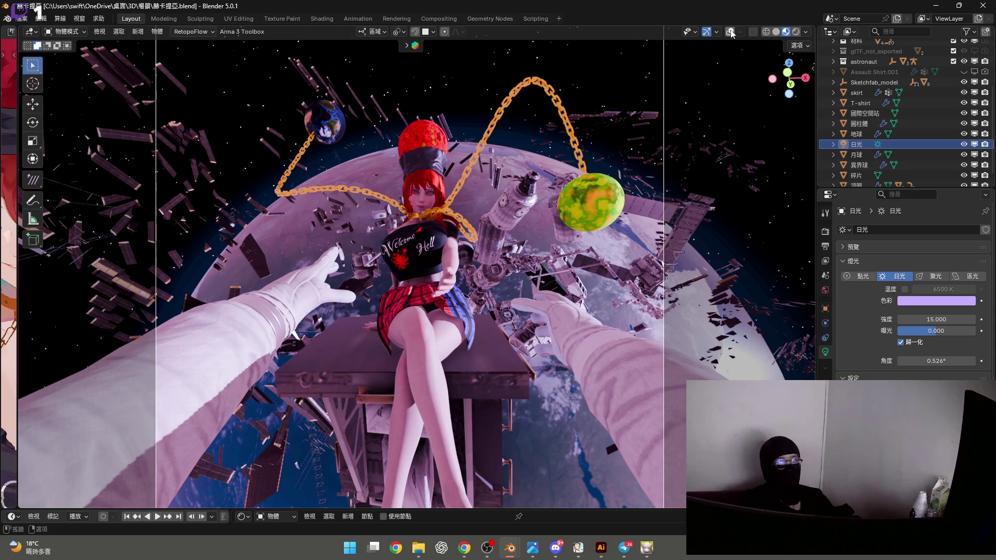
pyautogui.press('KP_0')
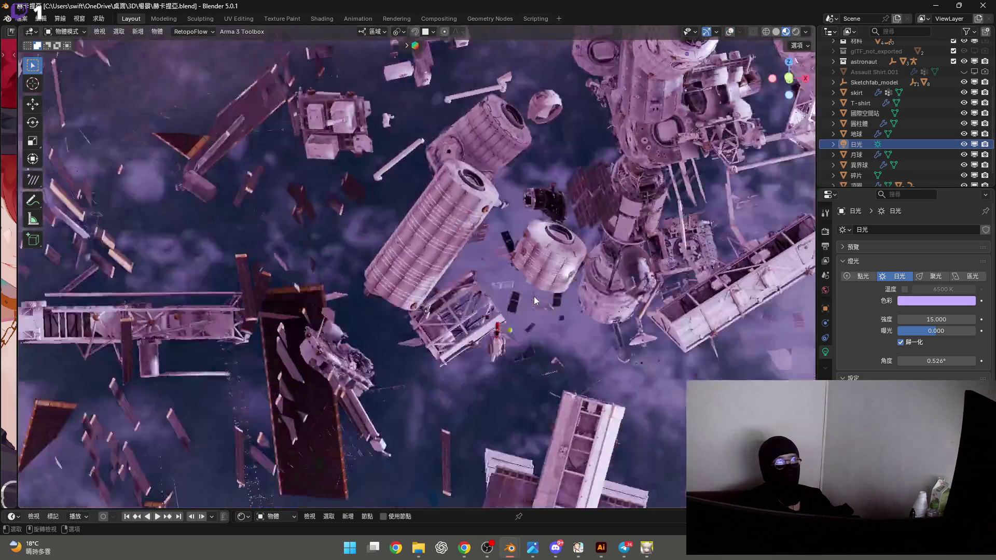
pyautogui.scroll(-10, 571, 310)
pyautogui.moveTo(688, 259); pyautogui.dragTo(626, 250, button='middle')
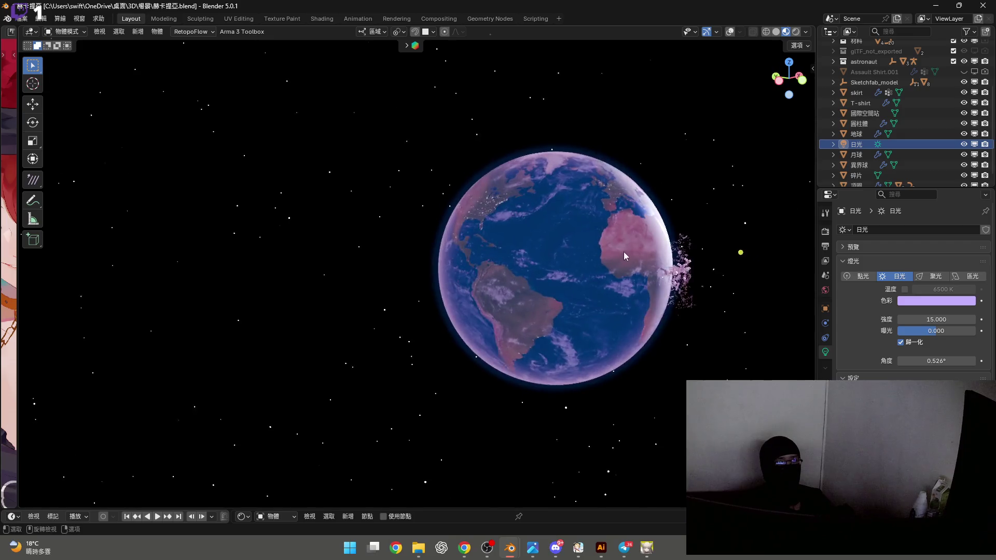
pyautogui.scroll(3, 615, 258)
# Select the Earth and move it along the global Y axis
pyautogui.click(721, 294)
pyautogui.moveTo(721, 293); pyautogui.dragTo(543, 300, button='middle')
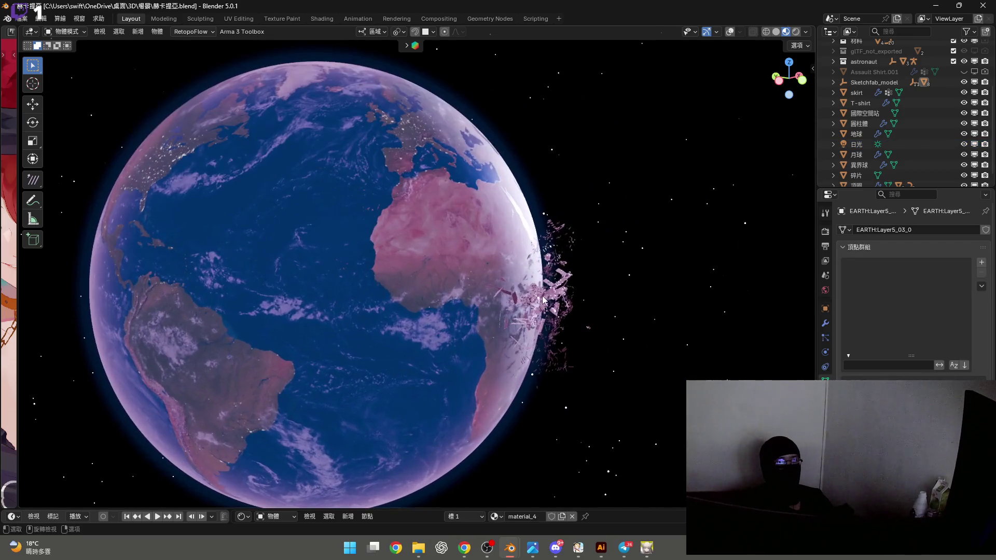
pyautogui.press('g')
pyautogui.press('y')
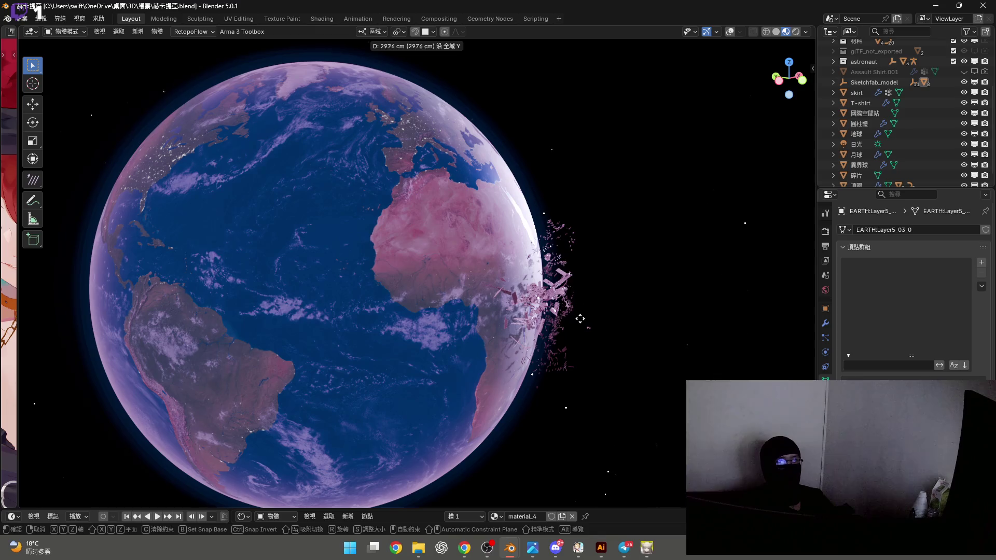
pyautogui.click(581, 319)
pyautogui.moveTo(581, 319); pyautogui.dragTo(671, 324, button='middle')
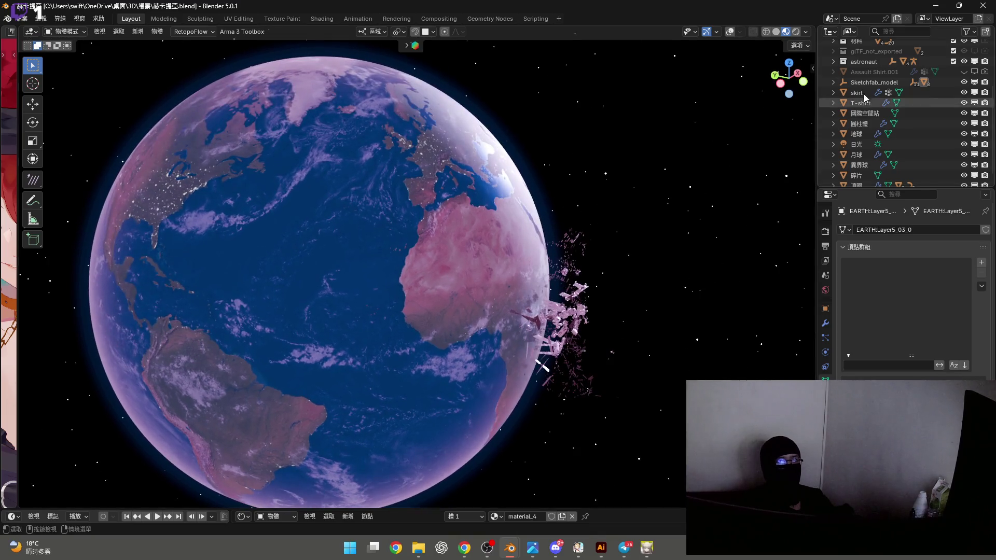
# Push the Sketchfab_model farther along Y with overlays restored, then return to camera view
pyautogui.click(682, 325)
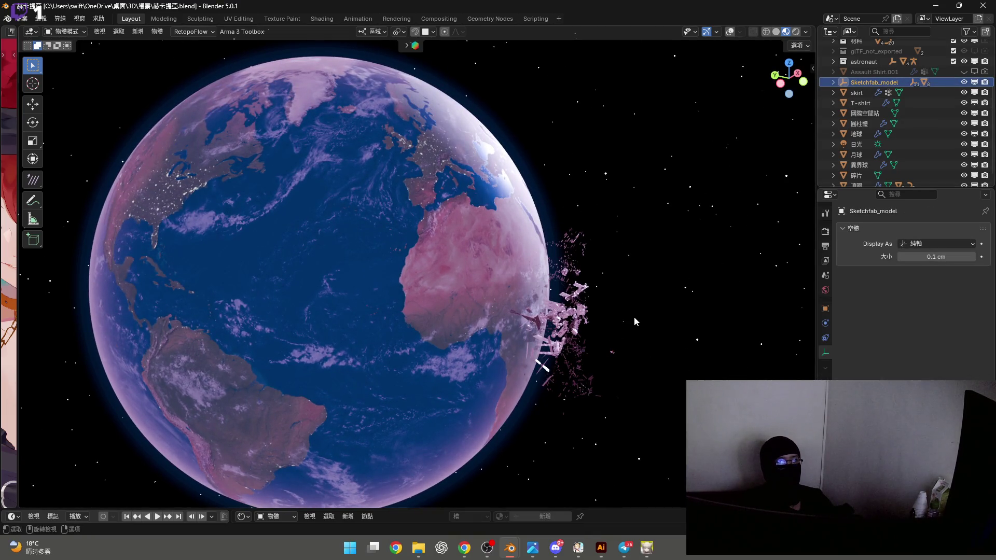
pyautogui.moveTo(391, 279)
pyautogui.mouseDown(button='middle')
pyautogui.moveTo(500, 282)
pyautogui.moveTo(465, 269)
pyautogui.mouseUp(button='middle')
pyautogui.moveTo(279, 141)
pyautogui.mouseDown()
pyautogui.moveTo(471, 382)
pyautogui.moveTo(547, 352)
pyautogui.mouseUp()
pyautogui.moveTo(548, 353); pyautogui.dragTo(649, 313, button='middle')
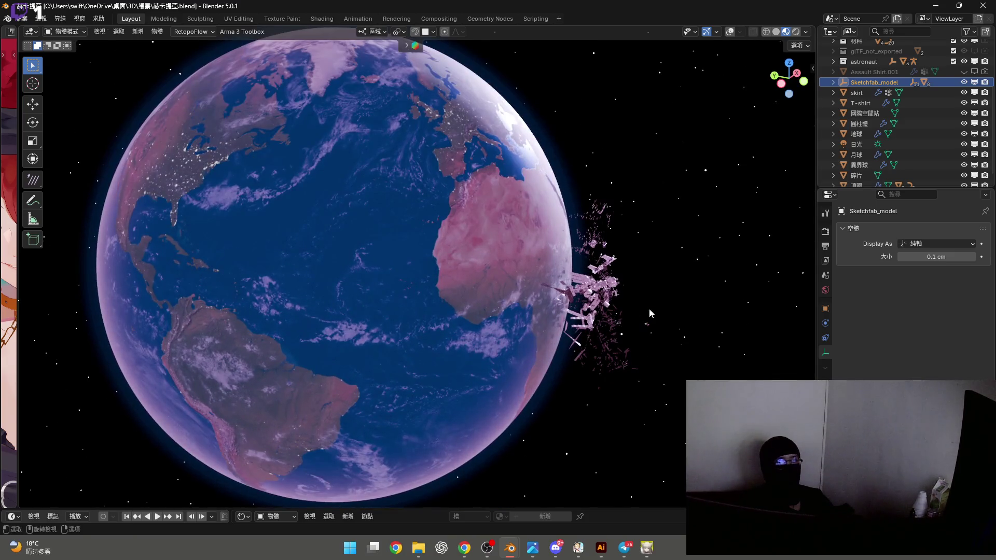
pyautogui.press('g')
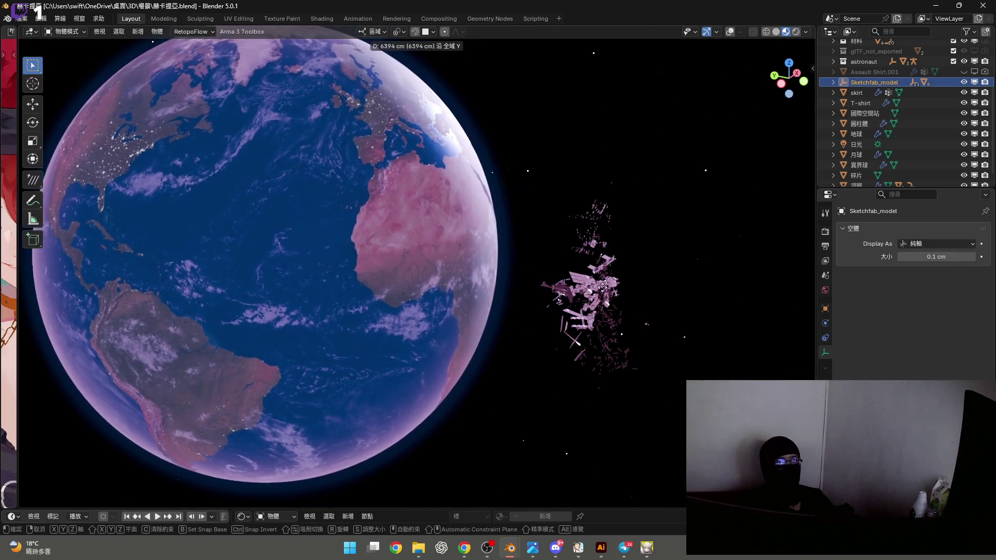
pyautogui.press('Escape')
pyautogui.hotkey('shift', 'alt', 'z')
pyautogui.press('g')
pyautogui.press('y')
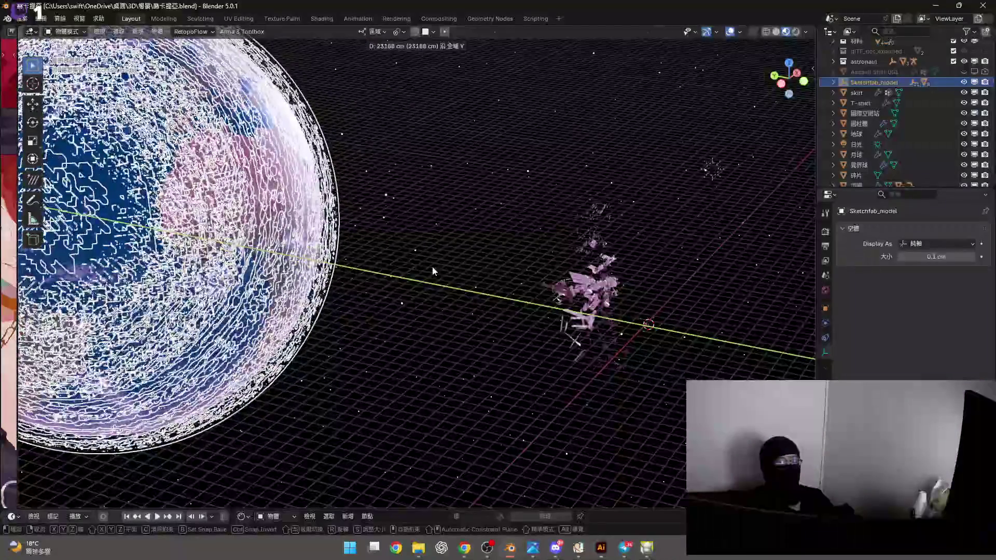
pyautogui.click(825, 95)
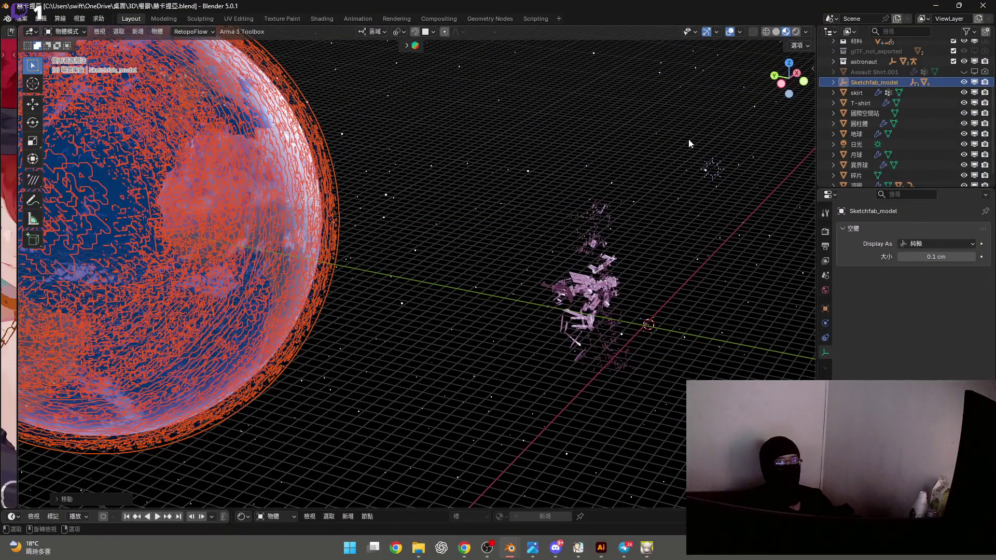
pyautogui.hotkey('alt', 'a')
pyautogui.press('KP_0')
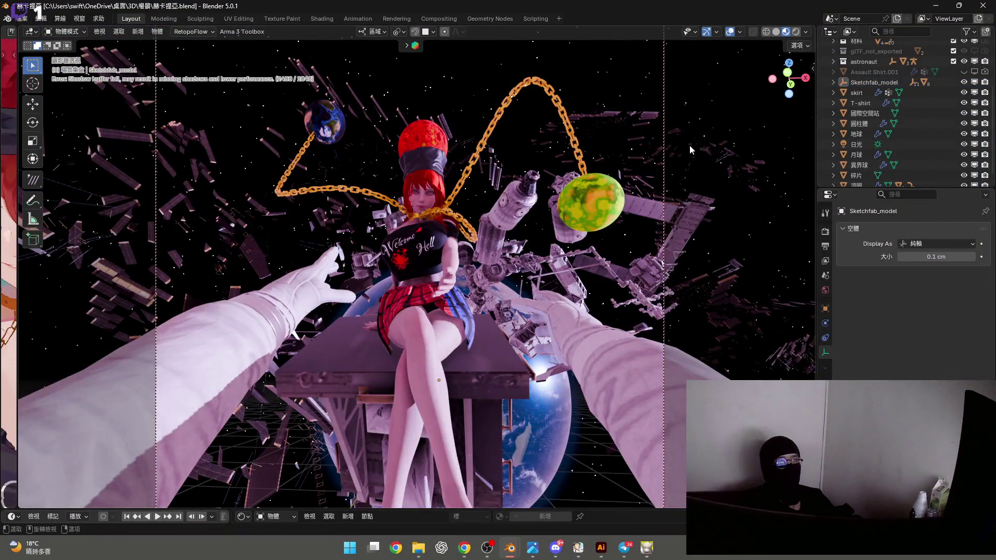
# Shift the Sketchfab_model Earth along Z behind the girl, then begin fine-tuning its Y position and Z rotation
pyautogui.click(656, 243)
pyautogui.press('g')
pyautogui.press('z')
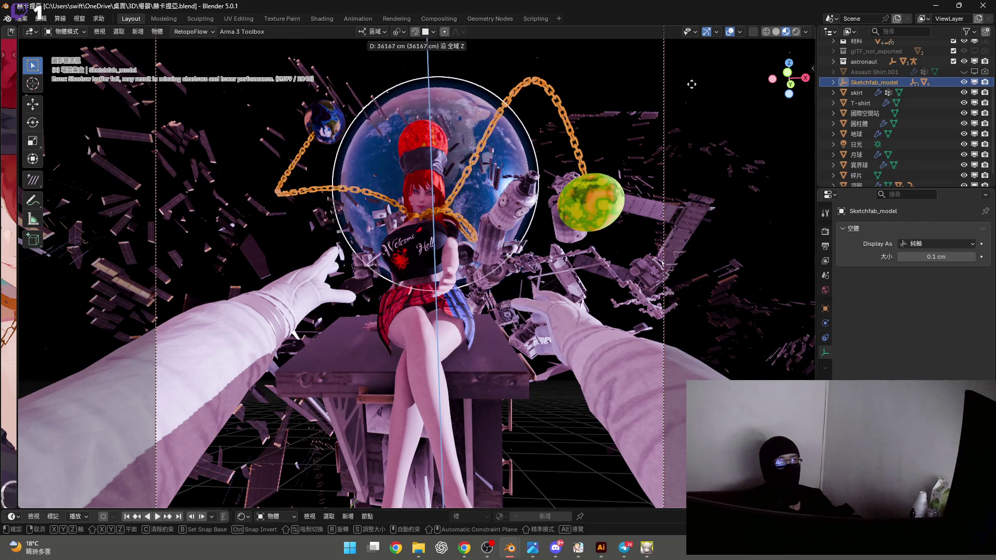
pyautogui.click(501, 164)
pyautogui.press('g')
pyautogui.press('y')
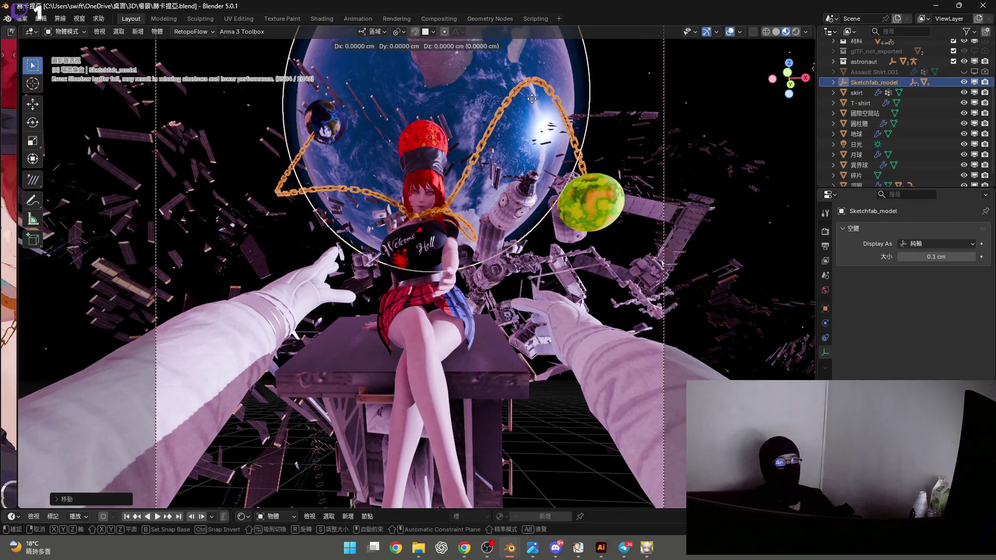
pyautogui.press('z')
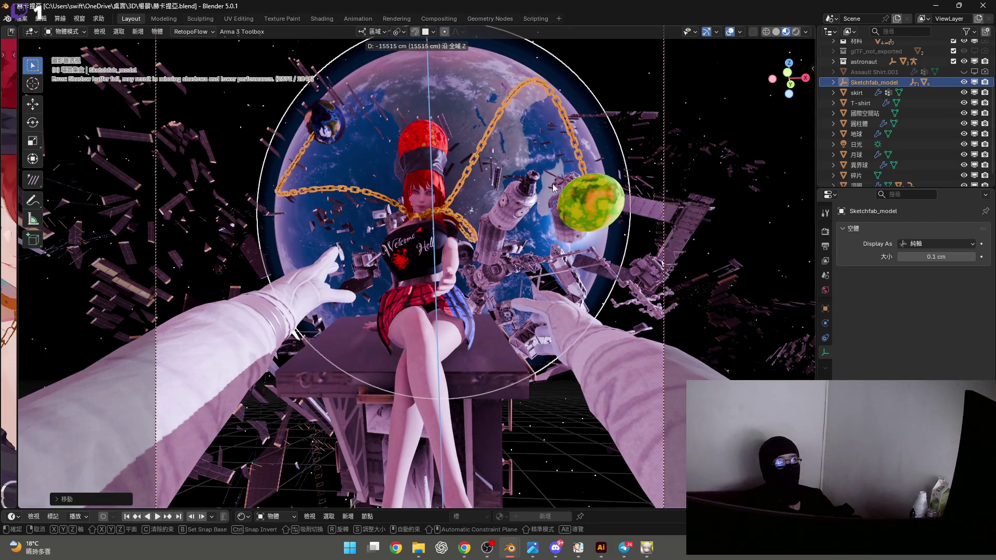
pyautogui.press('r')
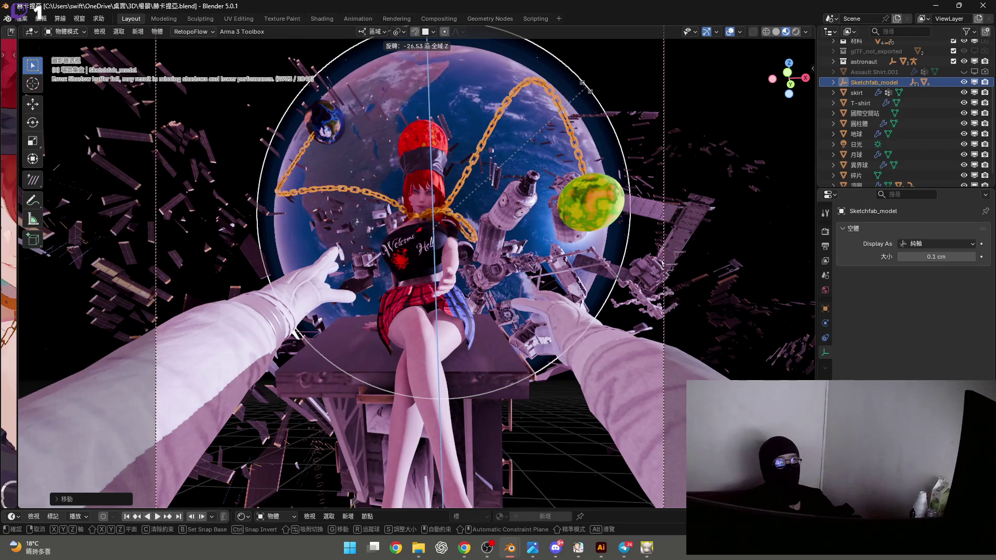
# Confirm the Z spin, then tilt the Earth -45° around the global Y axis
pyautogui.click(595, 98)
pyautogui.press('r')
pyautogui.press('x')
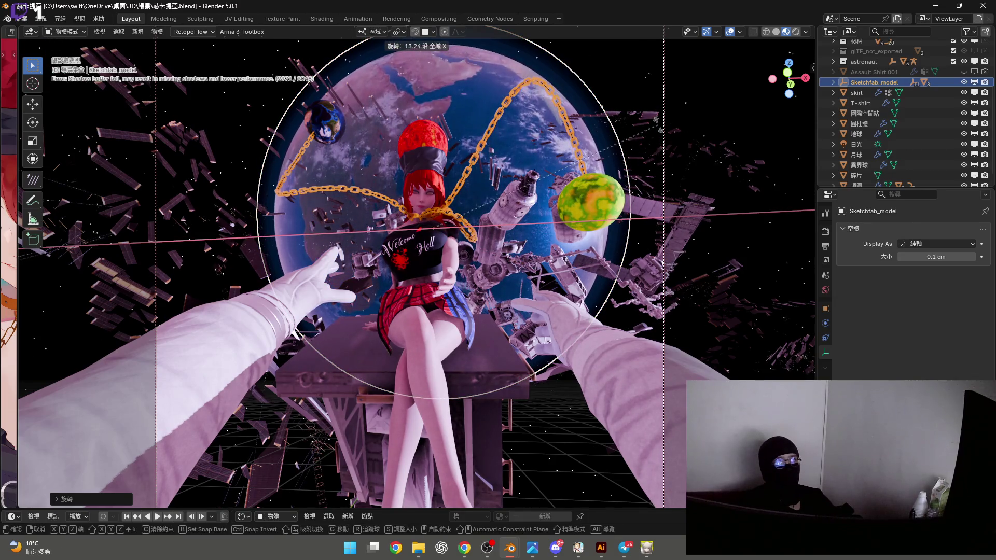
pyautogui.press('y')
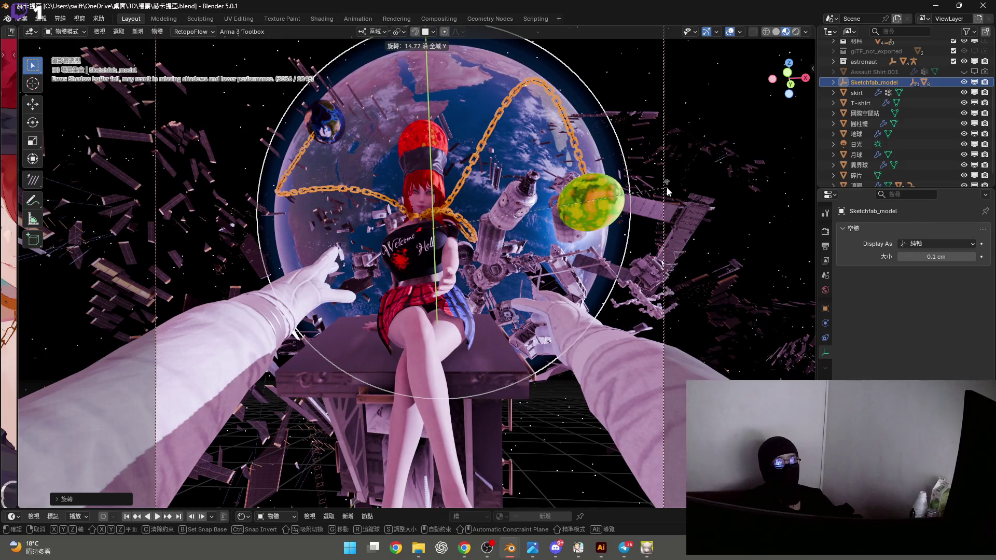
pyautogui.click(676, 190)
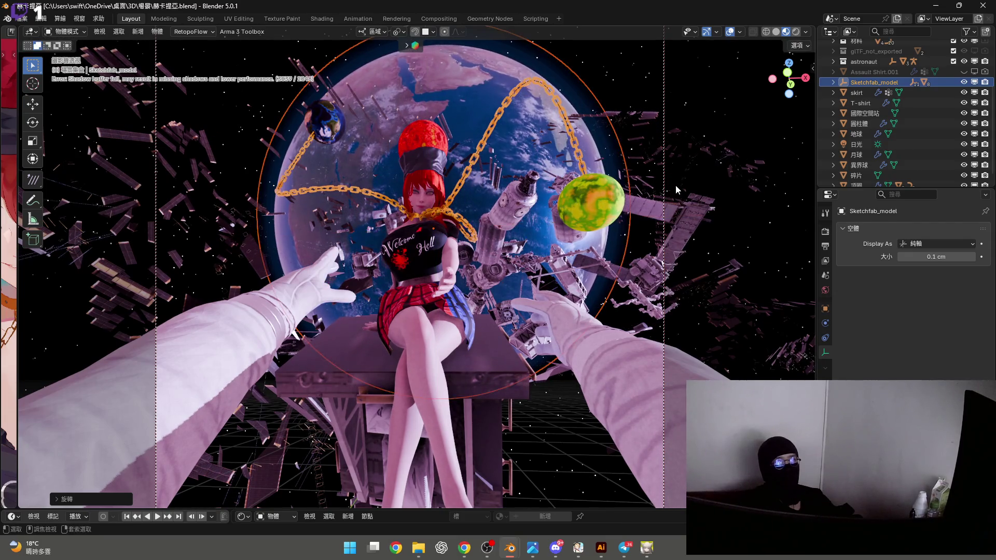
pyautogui.press('r')
pyautogui.press('y')
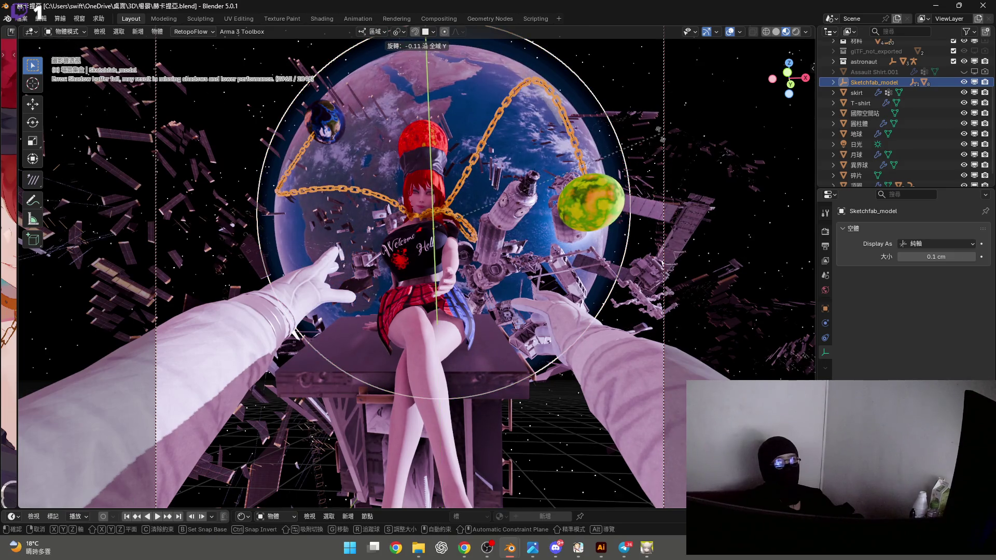
pyautogui.write('45')
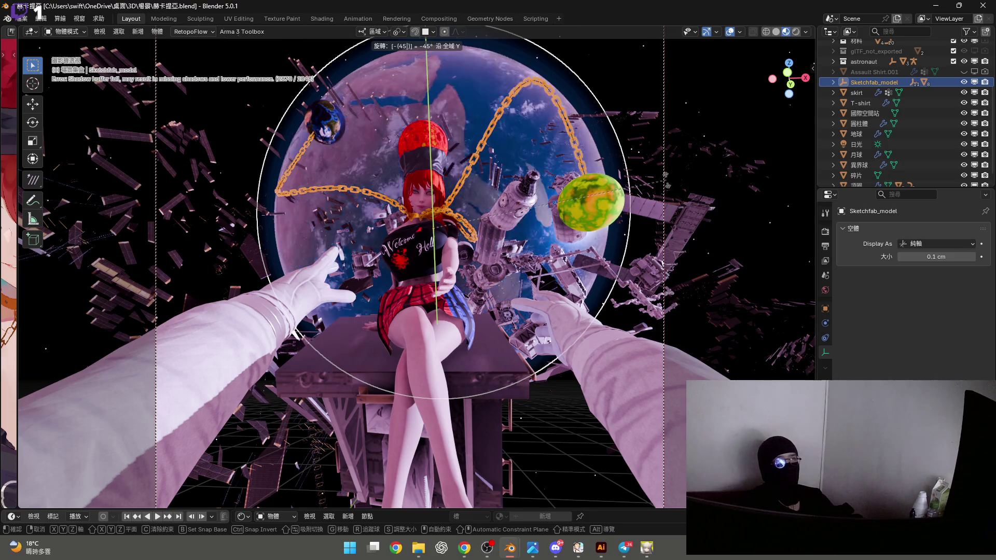
pyautogui.press('Return')
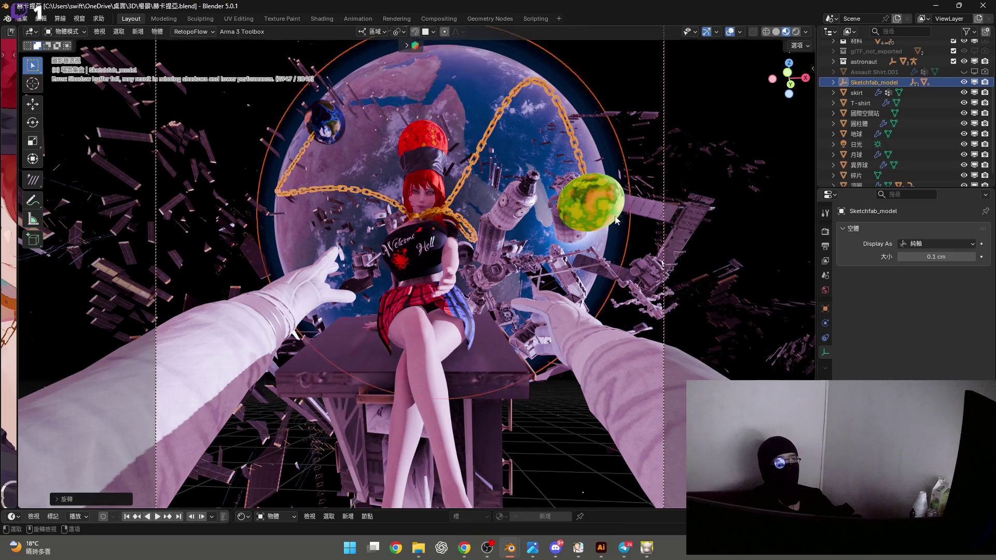
# Spin the Earth around global Z over several passes to a new orientation, saving along the way
pyautogui.press('r')
pyautogui.press('z')
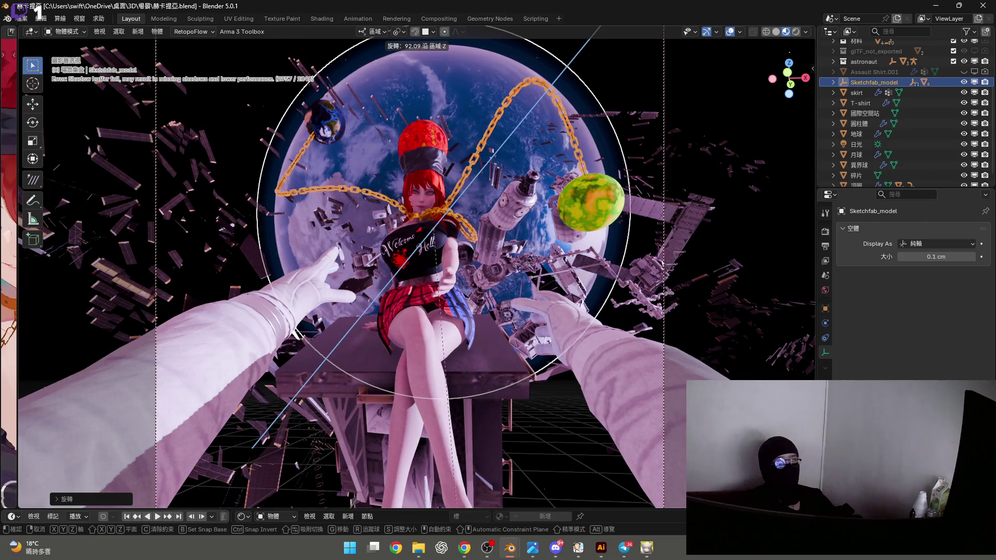
pyautogui.click(598, 198)
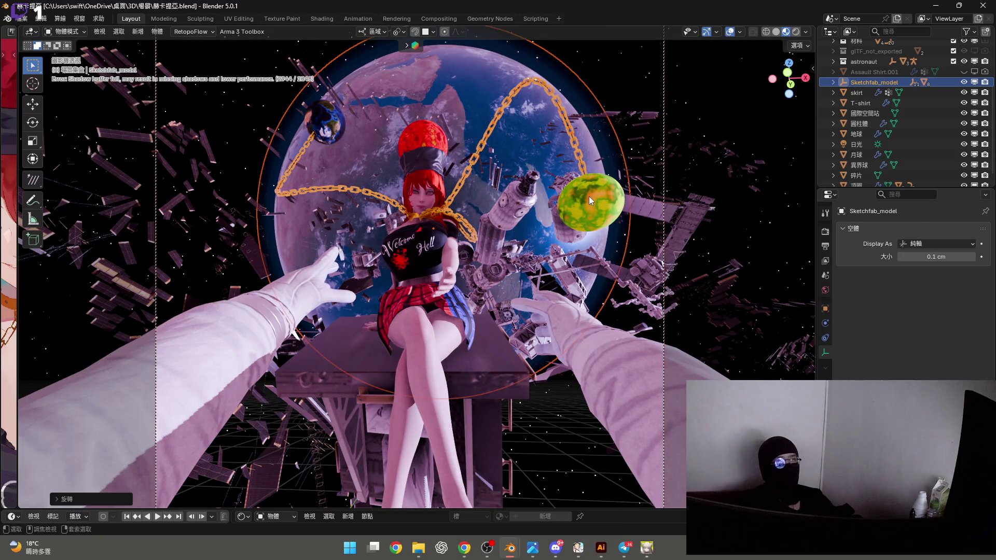
pyautogui.hotkey('ctrl', 's')
pyautogui.press('r')
pyautogui.press('z')
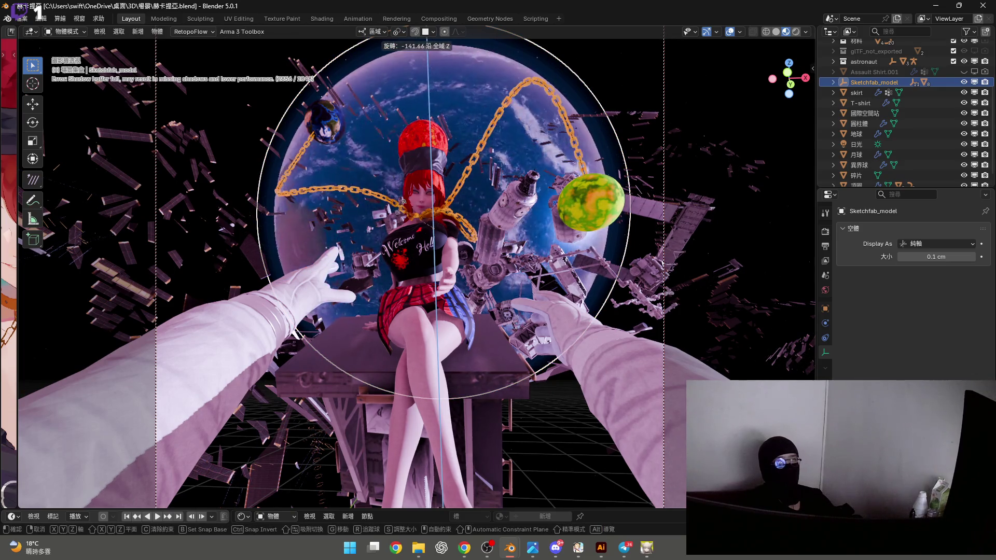
pyautogui.click(707, 175)
pyautogui.press('r')
pyautogui.press('z')
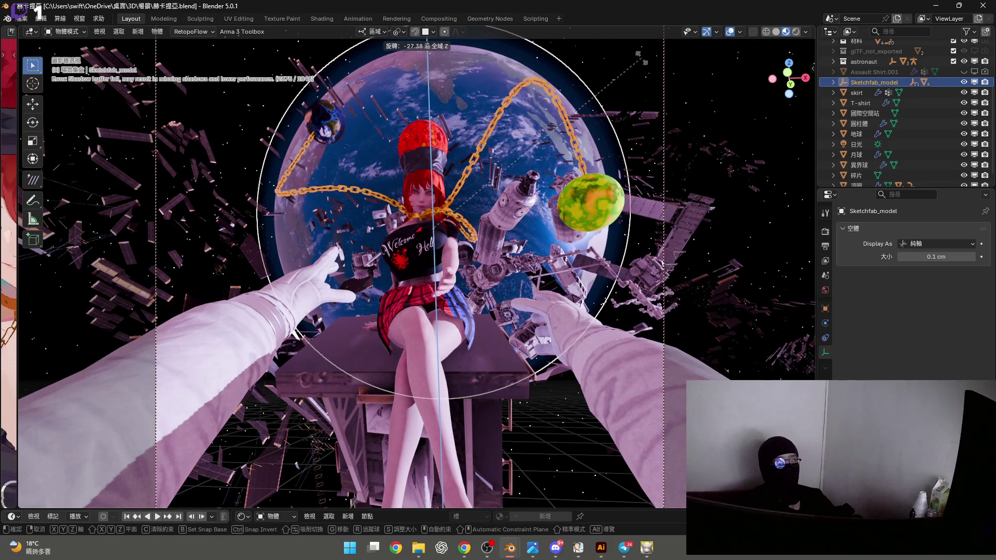
pyautogui.click(667, 237)
# Move the Earth backdrop along Y and Z, then check it through the camera
pyautogui.press('g')
pyautogui.press('y')
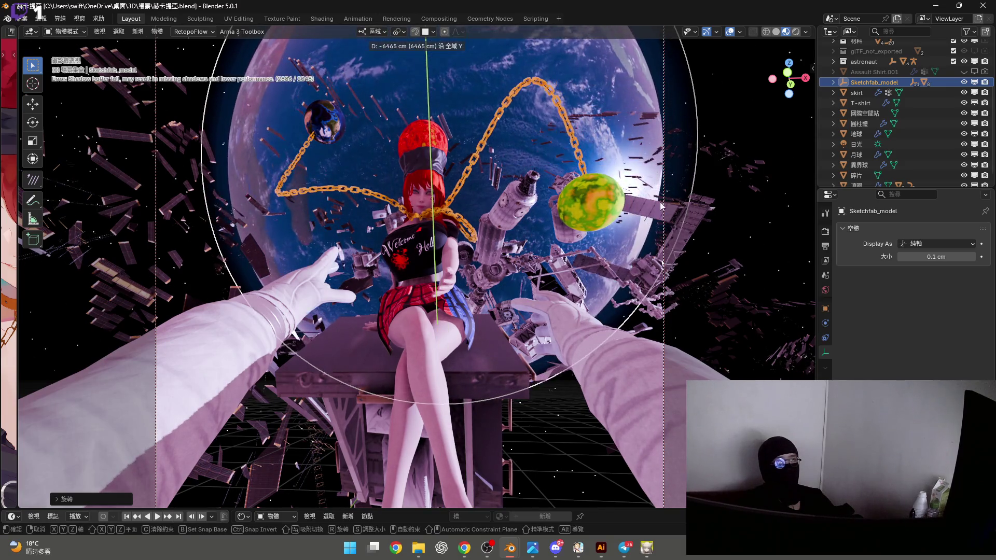
pyautogui.click(661, 205)
pyautogui.press('g')
pyautogui.press('z')
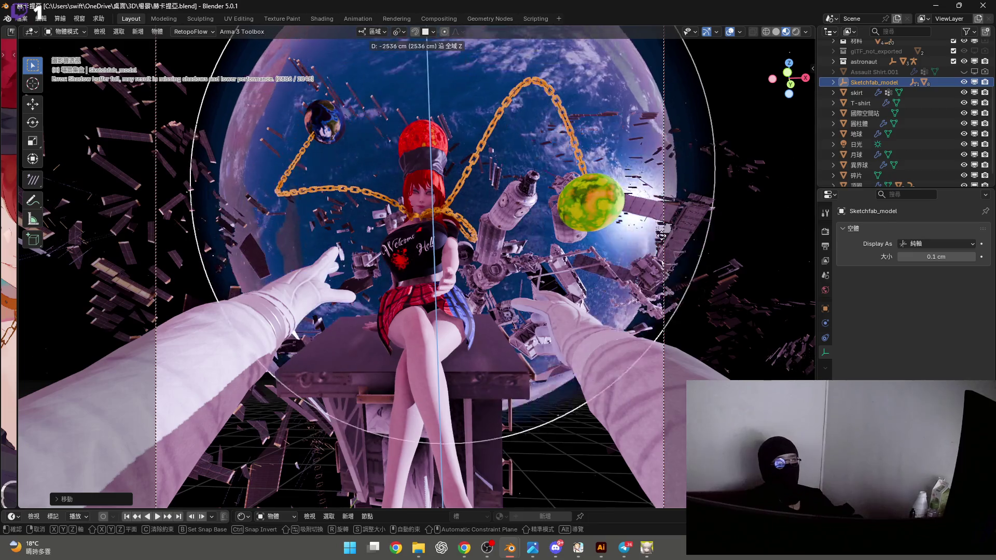
pyautogui.click(662, 240)
pyautogui.press('KP_0')
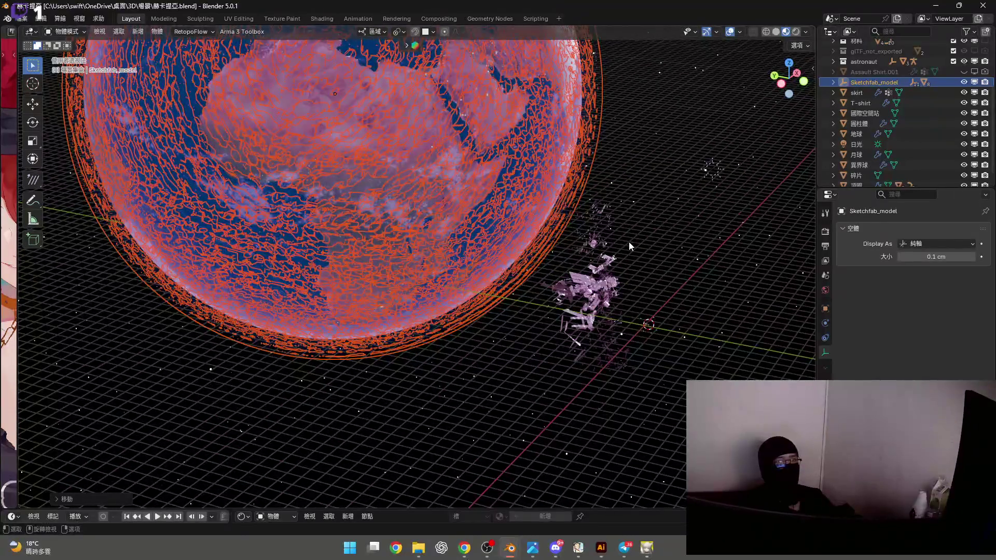
pyautogui.press('KP_0')
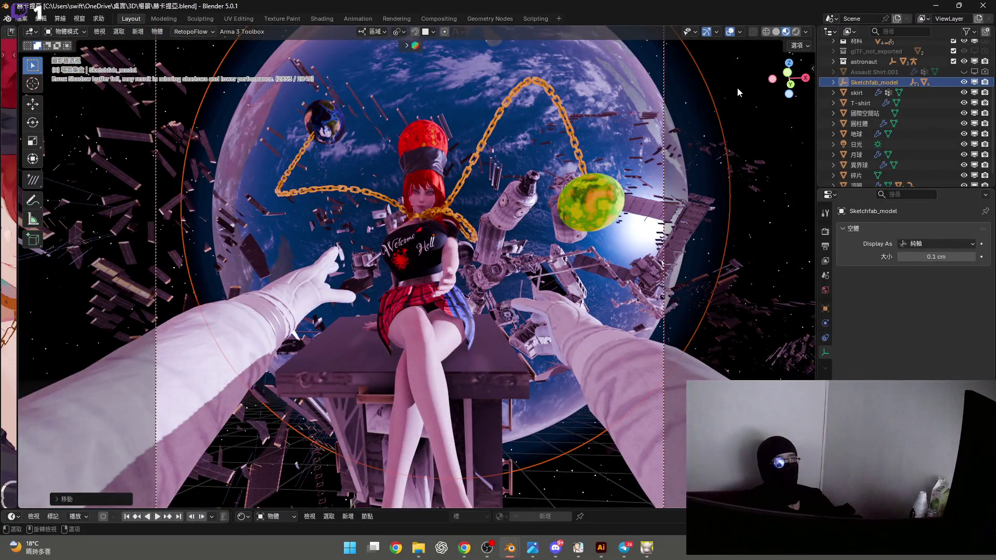
pyautogui.click(738, 87)
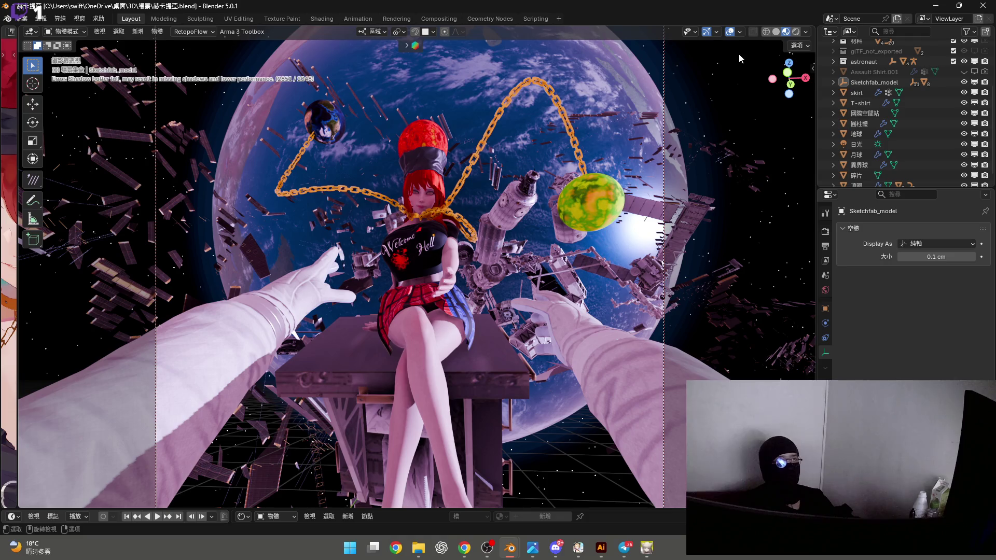
# Shift the Earth backdrop sideways along the global X axis
pyautogui.click(453, 246)
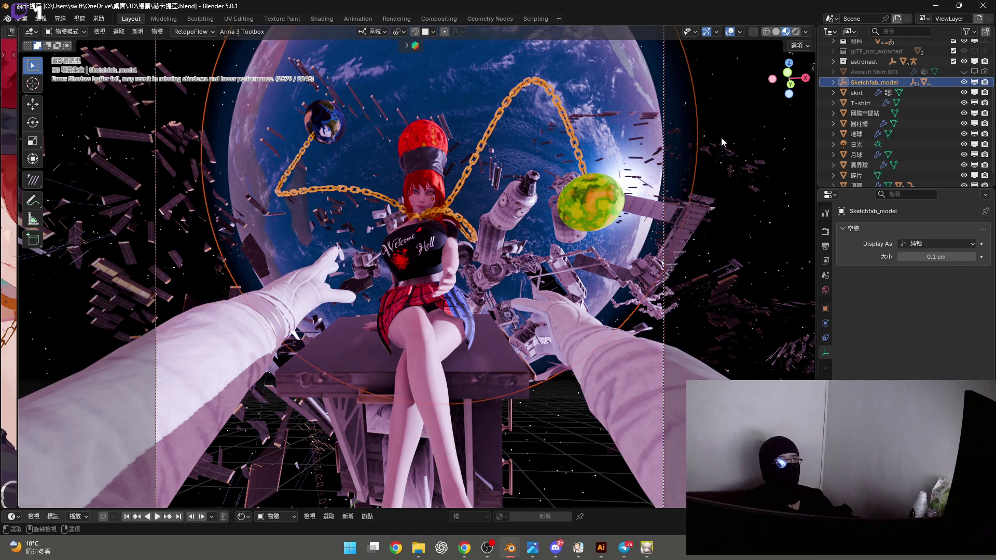
pyautogui.press('g')
pyautogui.press('x')
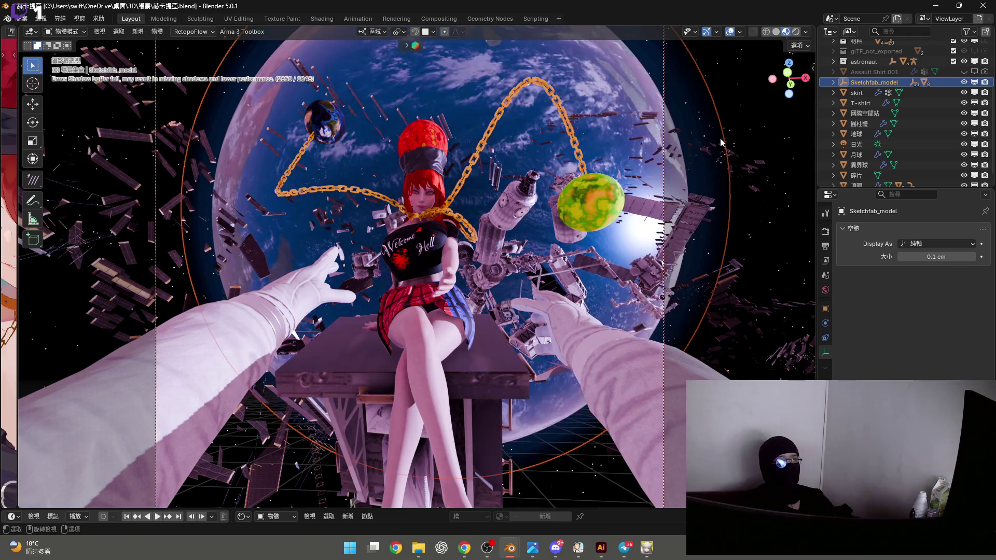
pyautogui.press('x')
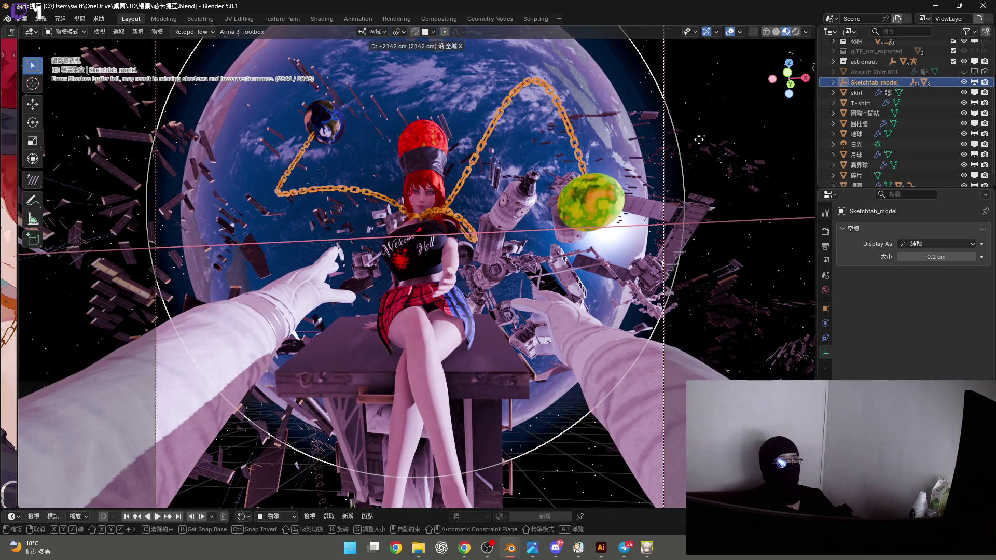
pyautogui.click(699, 139)
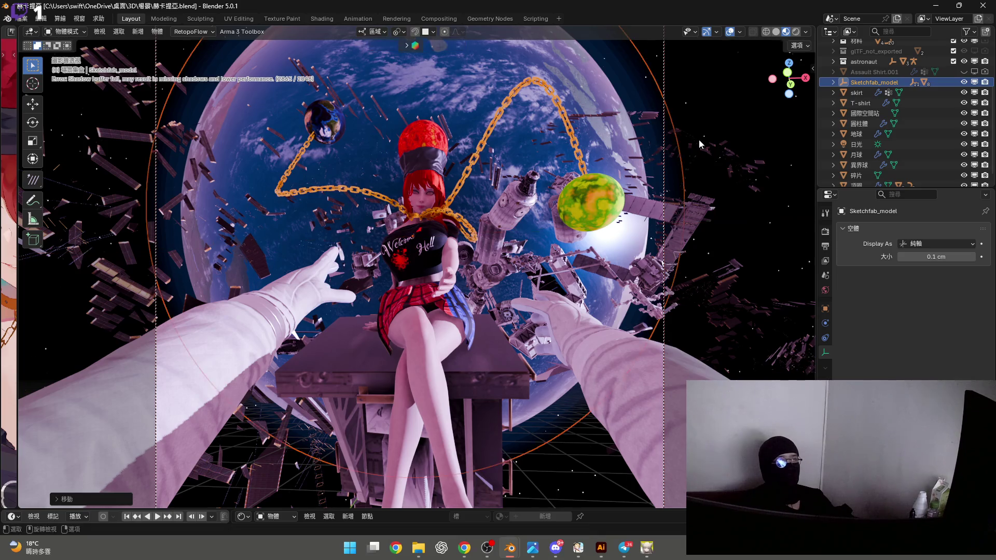
# Preview the full-window view without overlays, then hide the 日光 sun light
pyautogui.click(730, 32)
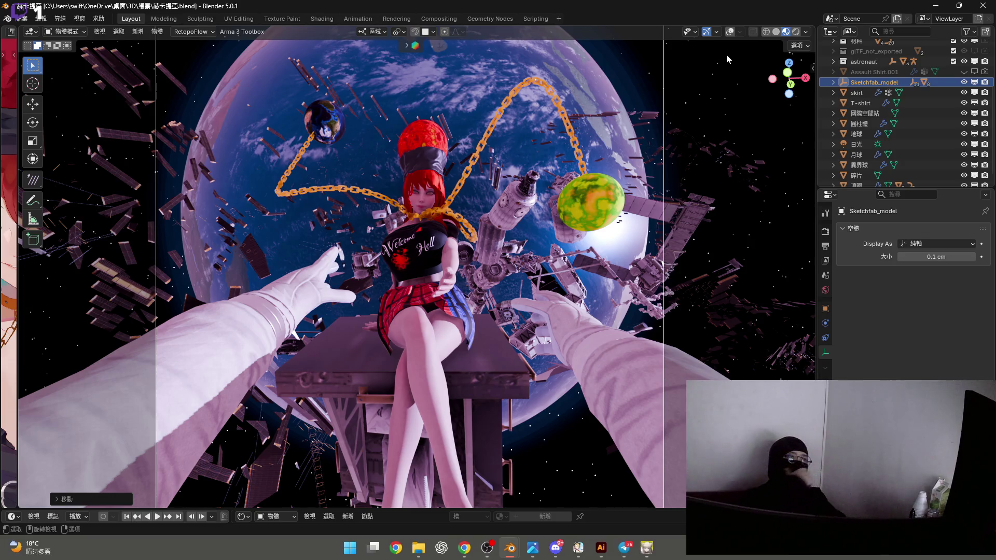
pyautogui.hotkey('ctrl', 'space')
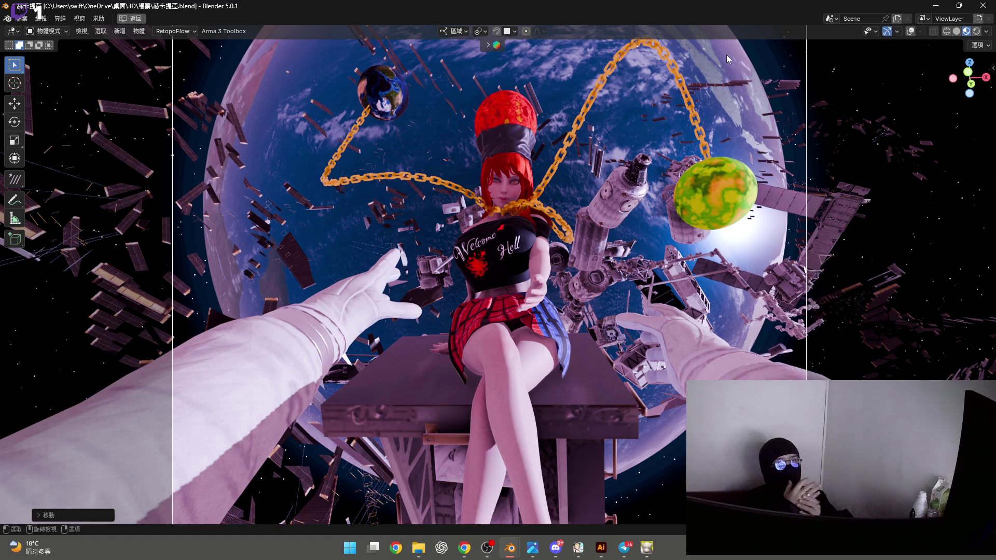
pyautogui.press('ctrl')
pyautogui.hotkey('ctrl', 'space')
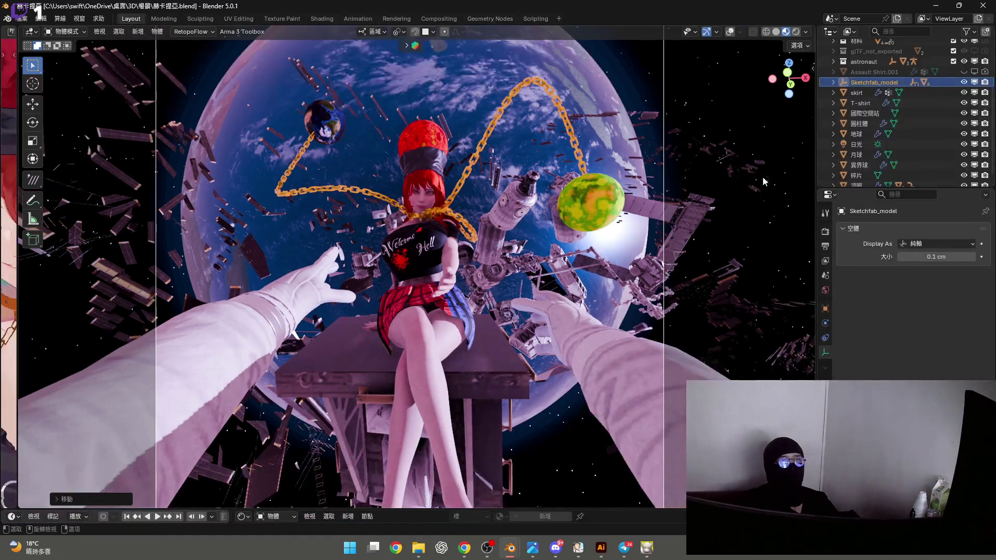
pyautogui.click(963, 146)
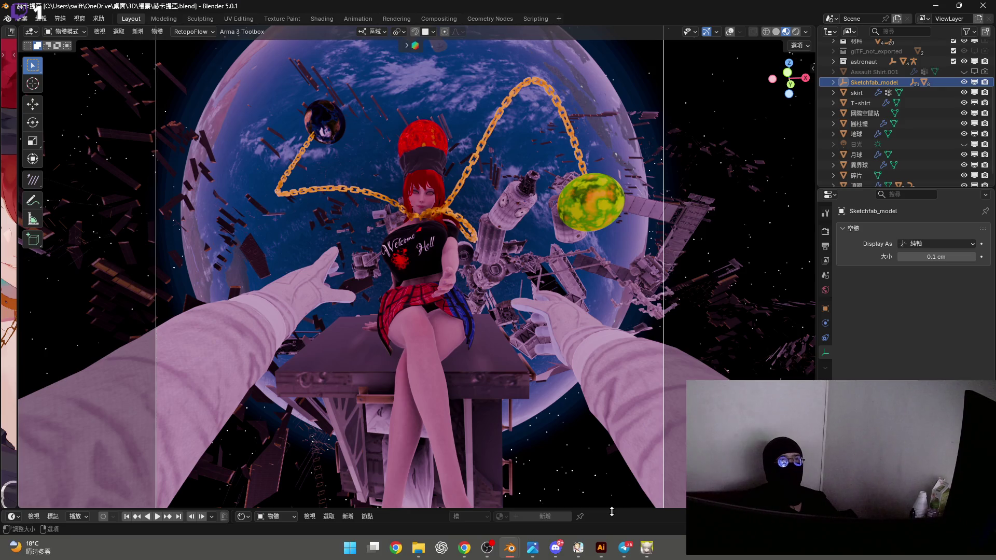
pyautogui.moveTo(611, 512); pyautogui.dragTo(612, 377)
# Show the World shader nodes in a Shader Editor below the 3D view
pyautogui.click(242, 384)
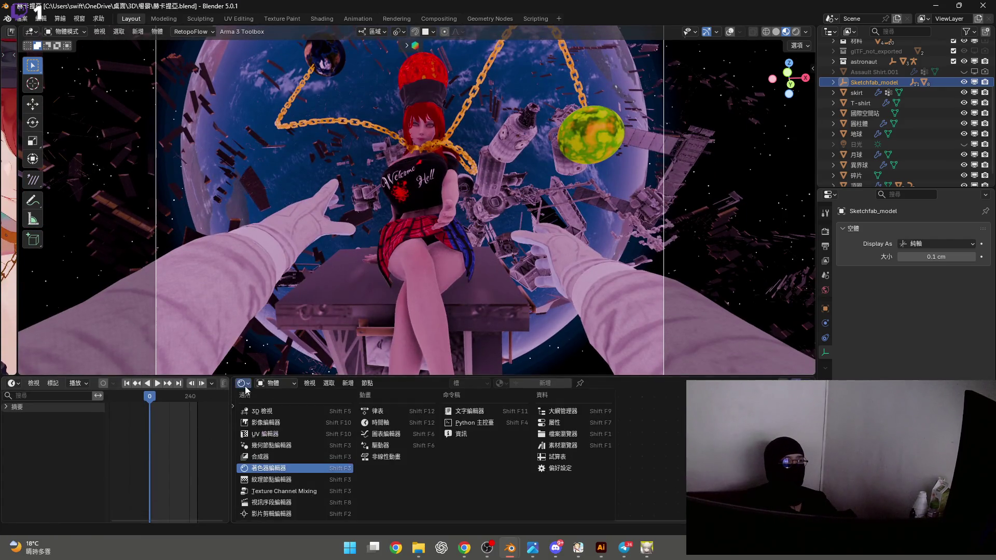
pyautogui.click(275, 383)
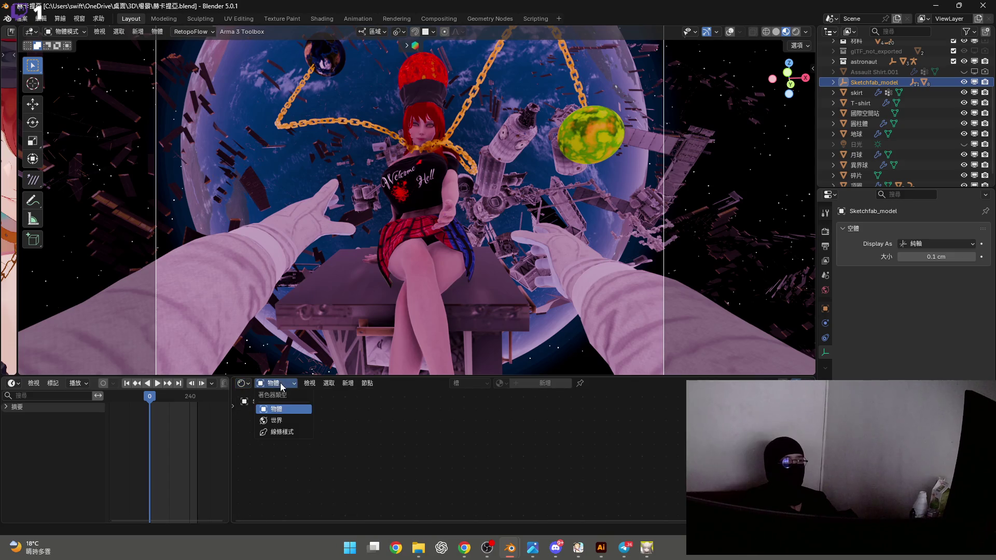
pyautogui.click(286, 422)
pyautogui.scroll(3, 394, 457)
pyautogui.moveTo(446, 465)
pyautogui.mouseDown()
pyautogui.moveTo(472, 464)
pyautogui.moveTo(405, 465)
pyautogui.mouseUp()
# Set the world Background Strength to 0.500 and make the 日光 sun light visible
pyautogui.click(964, 144)
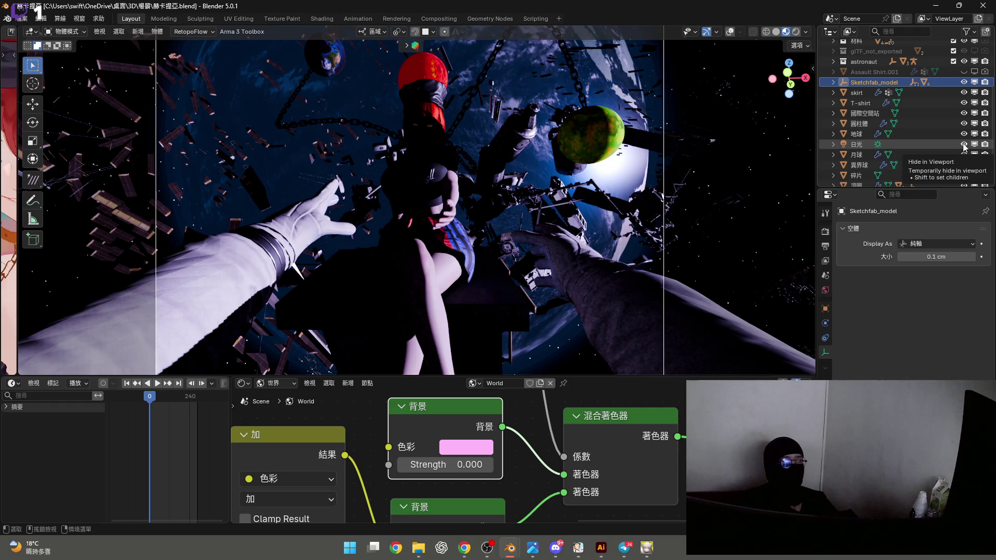
pyautogui.click(963, 144)
pyautogui.doubleClick(443, 466)
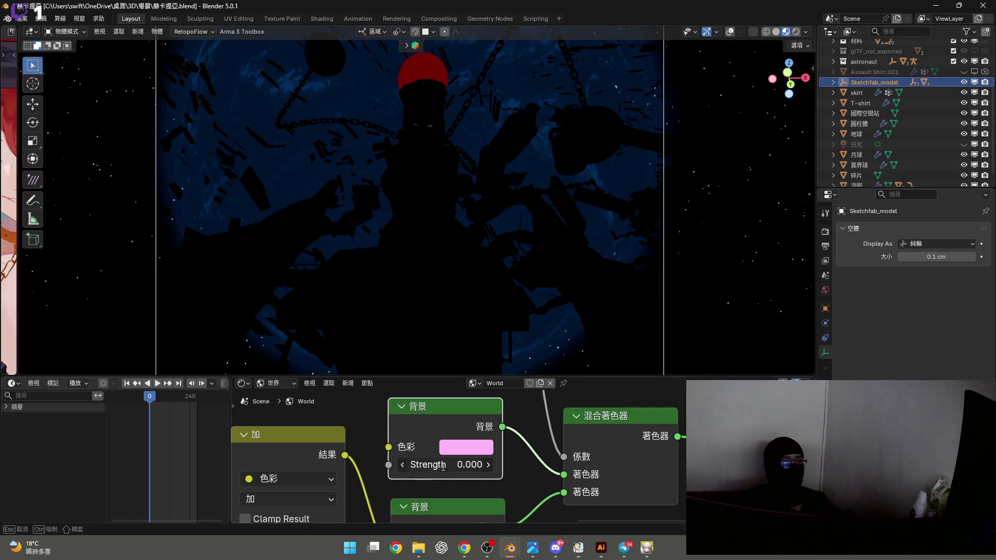
pyautogui.write('0.5')
pyautogui.press('Return')
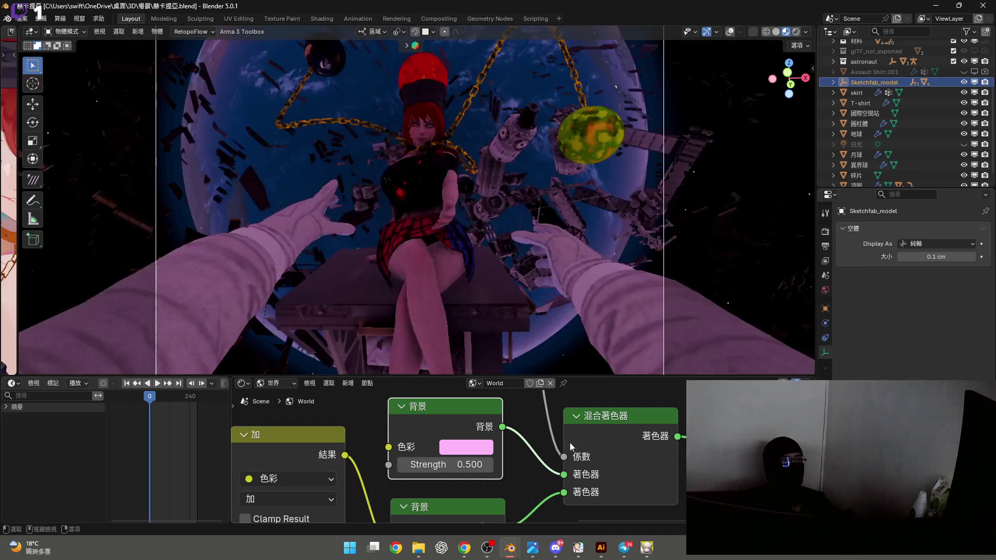
pyautogui.click(964, 144)
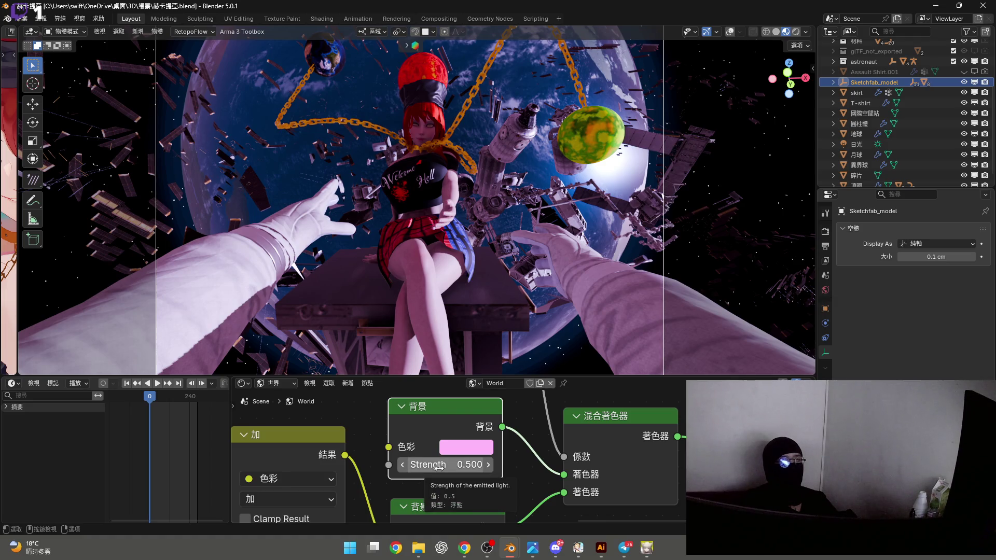
# Set the background colour to white (FFFFFF), try a pale-green tint, then shrink the node editor
pyautogui.click(465, 447)
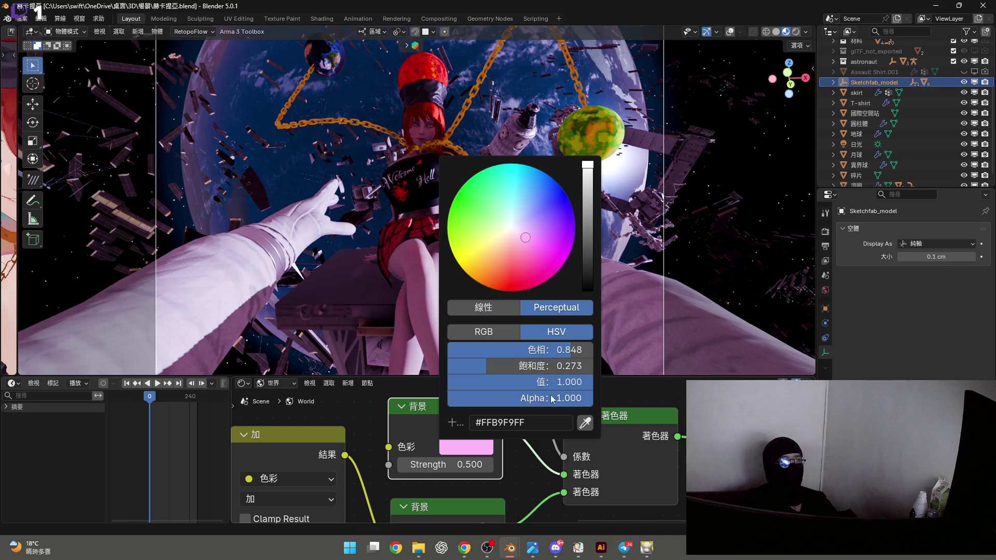
pyautogui.click(538, 422)
pyautogui.write('ffffffff')
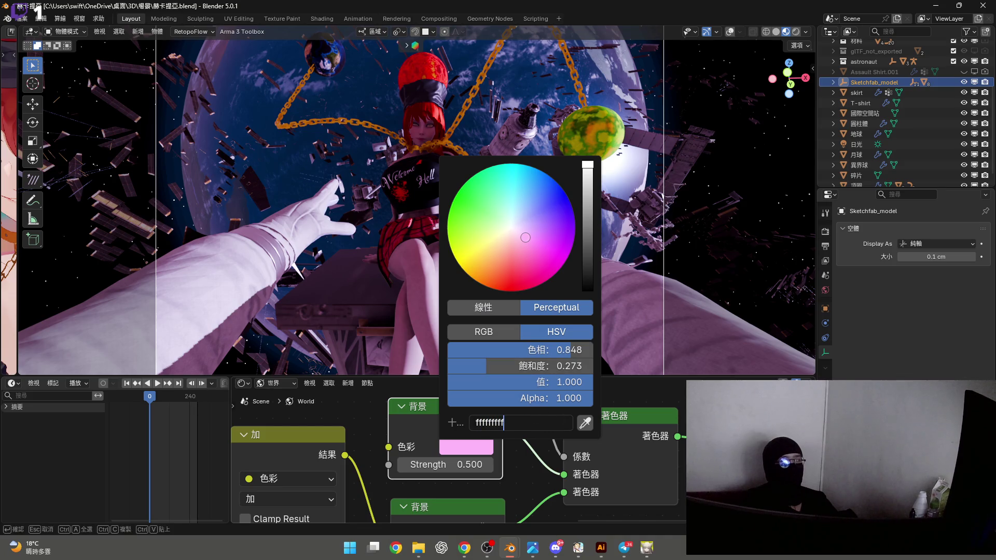
pyautogui.press('Return')
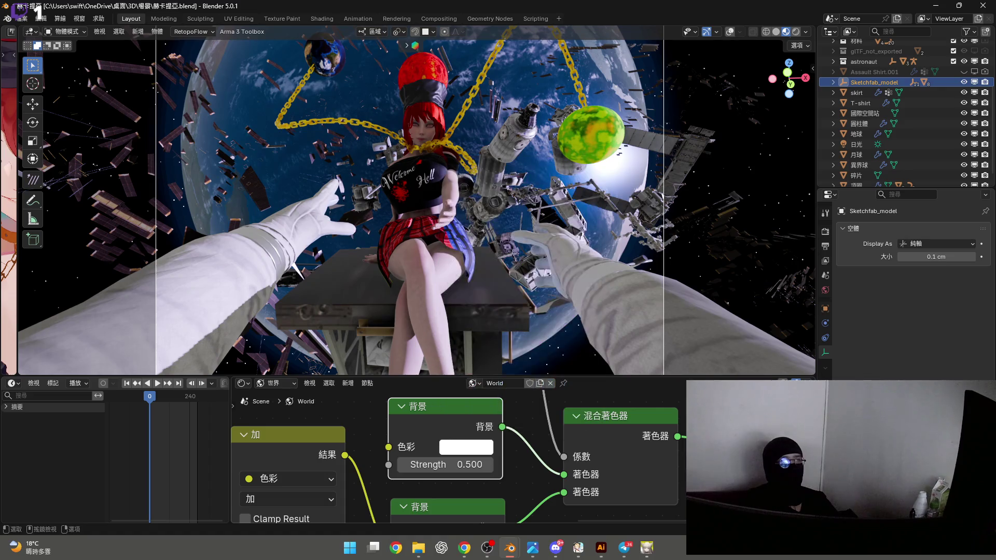
pyautogui.click(461, 453)
pyautogui.moveTo(512, 228)
pyautogui.mouseDown()
pyautogui.moveTo(491, 221)
pyautogui.moveTo(506, 227)
pyautogui.mouseUp()
pyautogui.moveTo(696, 375); pyautogui.dragTo(697, 511)
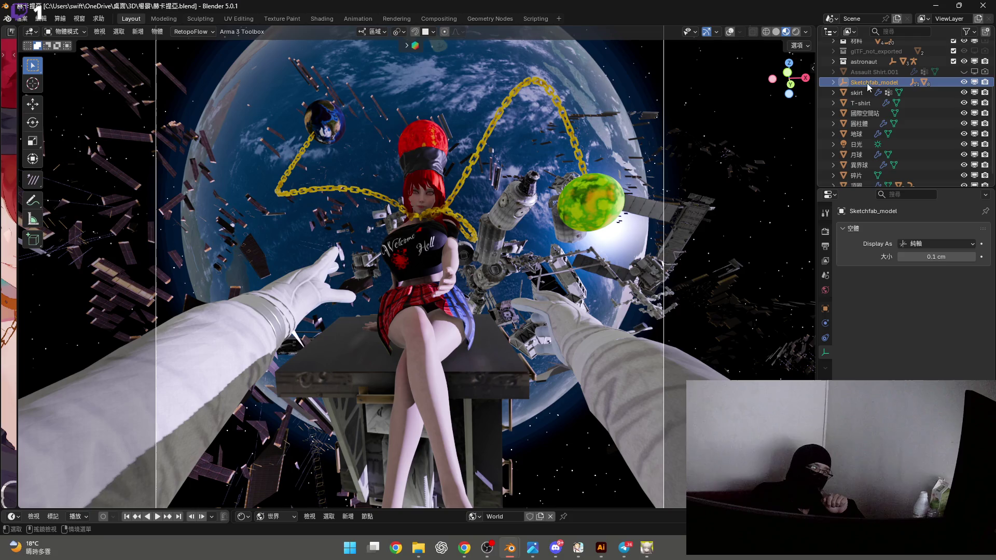
# Expand Sketchfab_model, select the Earth's Object_2, and switch the Shader Editor from World to Object
pyautogui.click(834, 82)
pyautogui.click(842, 93)
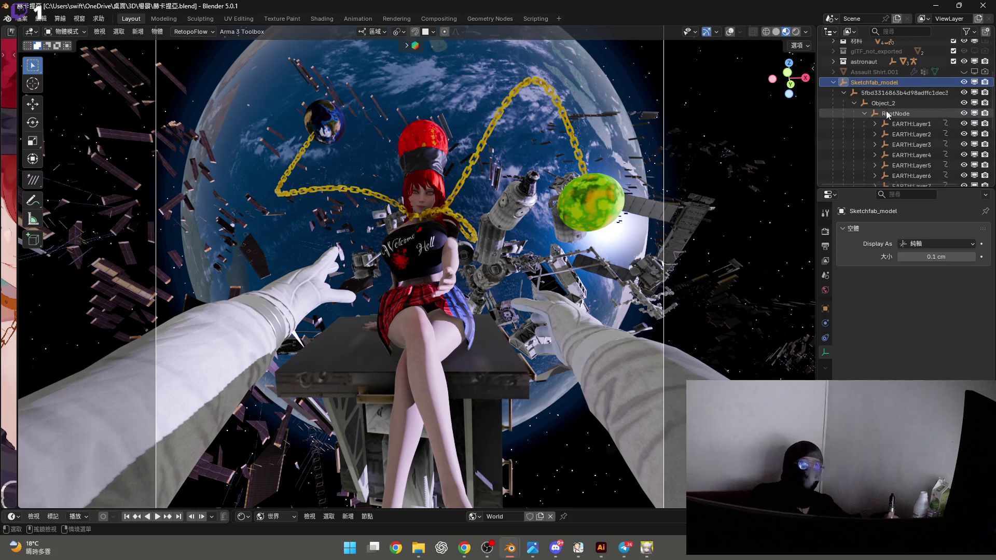
pyautogui.scroll(-1, 887, 99)
pyautogui.click(888, 83)
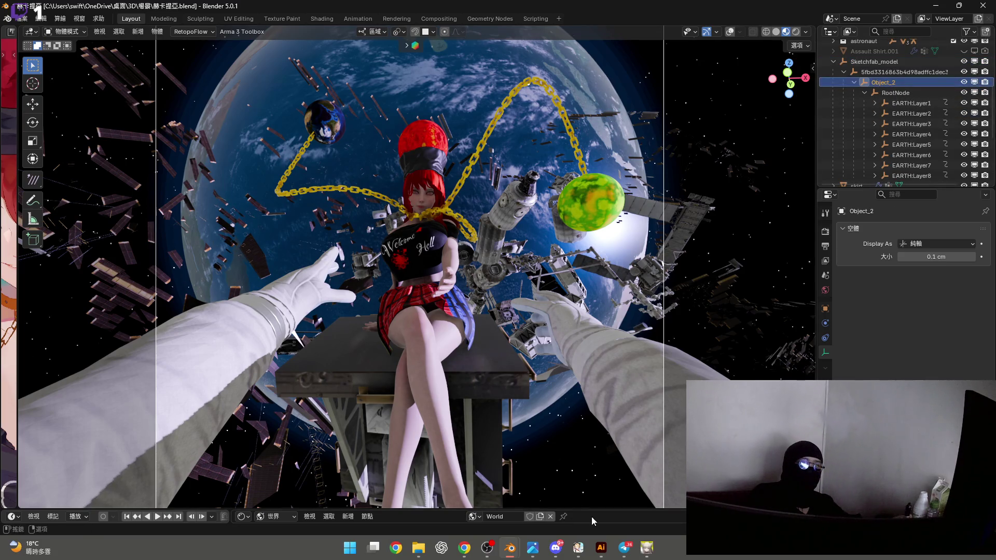
pyautogui.moveTo(600, 512); pyautogui.dragTo(536, 413)
pyautogui.click(241, 421)
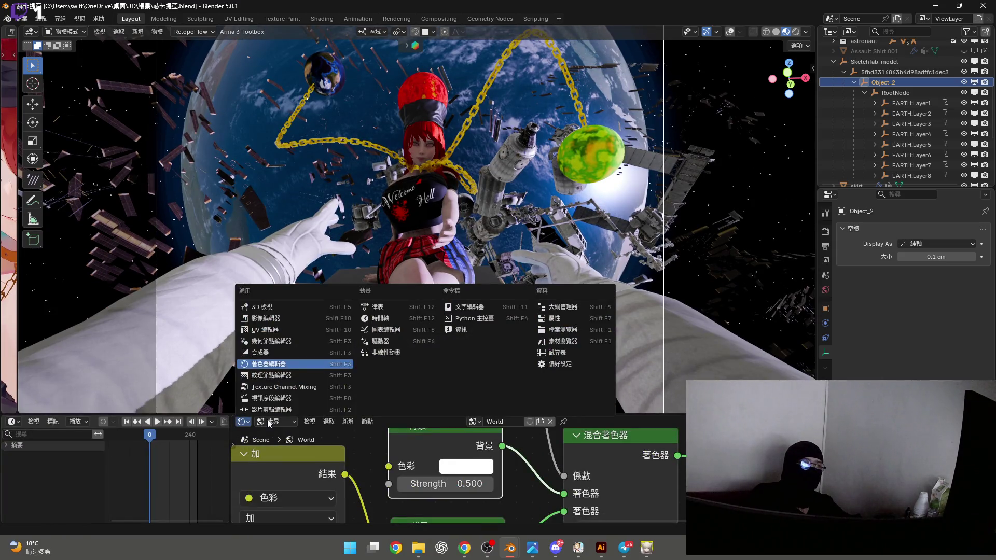
pyautogui.click(270, 423)
pyautogui.click(281, 447)
pyautogui.scroll(-2, 910, 146)
pyautogui.click(875, 134)
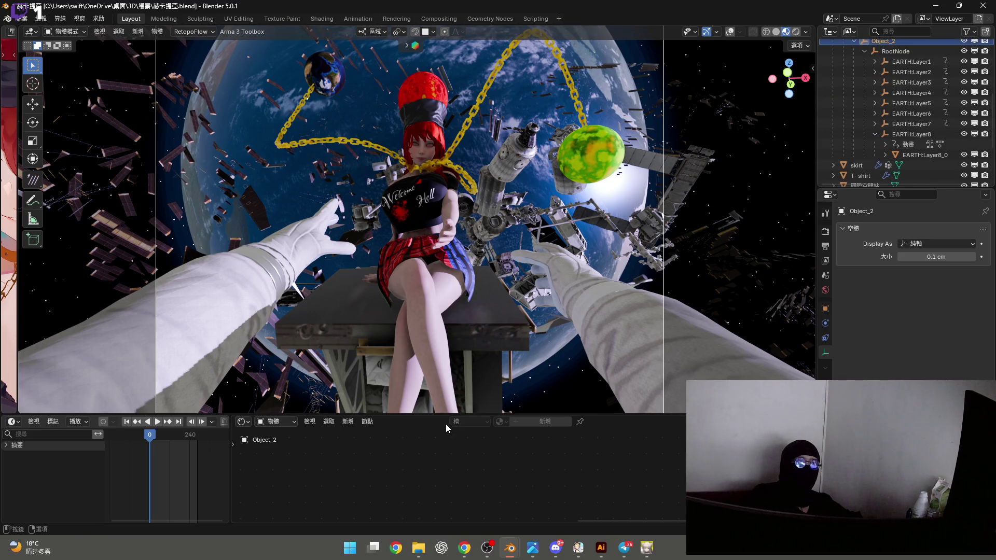
# Preview the Earth animation in a widened timeline, then stop playback and shrink it back
pyautogui.moveTo(153, 433)
pyautogui.mouseDown()
pyautogui.moveTo(167, 435)
pyautogui.moveTo(153, 429)
pyautogui.mouseUp()
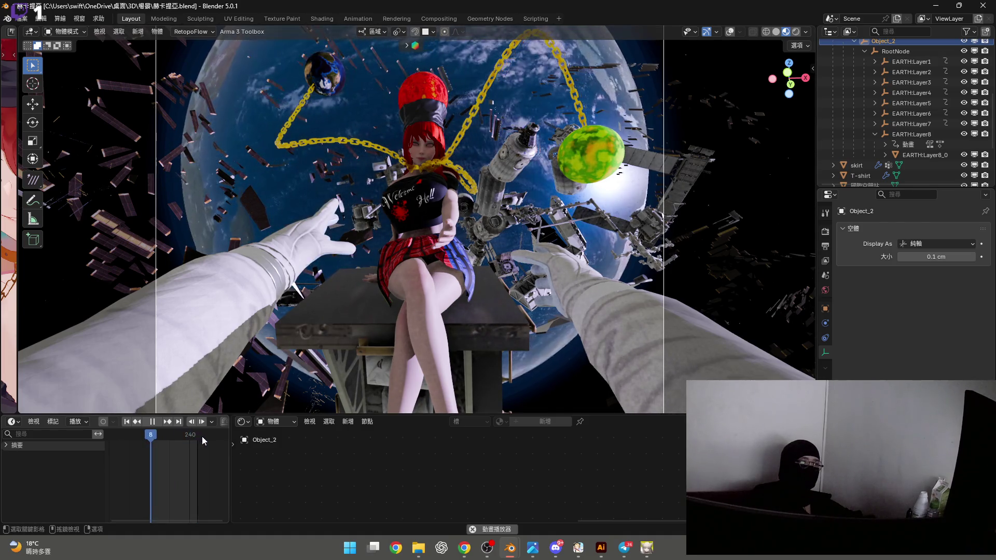
pyautogui.moveTo(229, 442); pyautogui.dragTo(403, 427)
pyautogui.moveTo(266, 430)
pyautogui.mouseDown()
pyautogui.moveTo(188, 442)
pyautogui.moveTo(254, 441)
pyautogui.moveTo(213, 437)
pyautogui.mouseUp()
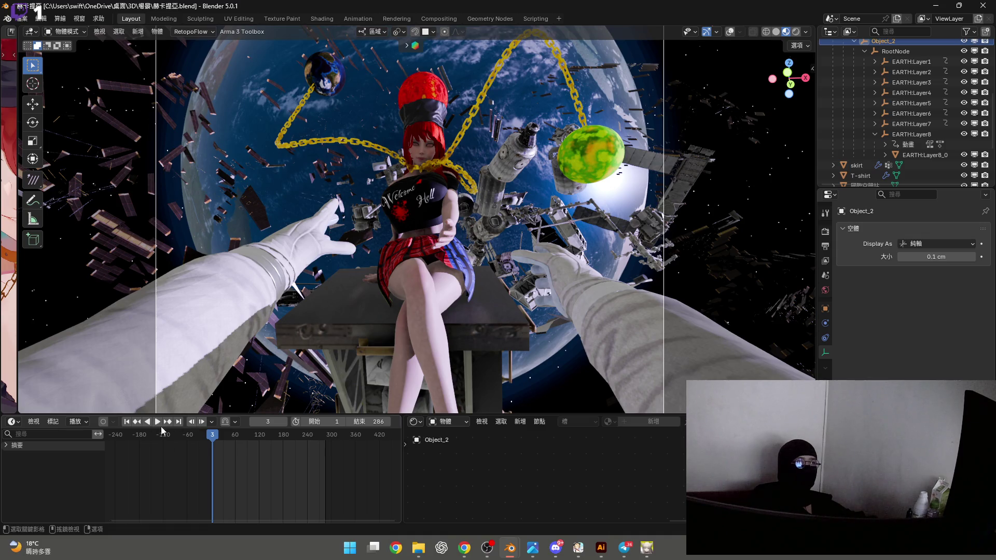
pyautogui.moveTo(210, 434)
pyautogui.mouseDown()
pyautogui.moveTo(333, 437)
pyautogui.moveTo(189, 438)
pyautogui.mouseUp()
pyautogui.press('space')
pyautogui.moveTo(402, 430); pyautogui.dragTo(174, 430)
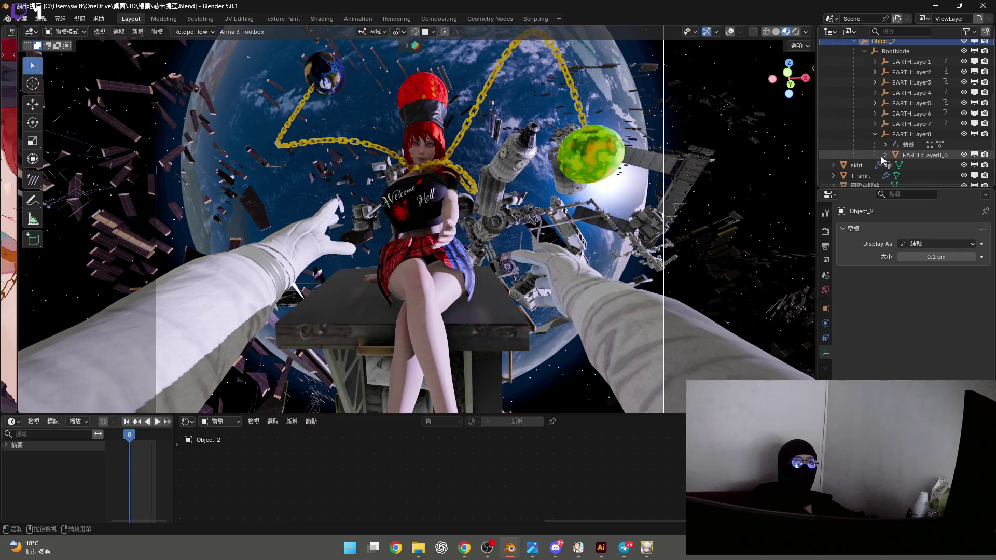
# Inspect material_7 on EARTH:Layer8_0 and material_6 on EARTH:Layer7_0 in an enlarged node area
pyautogui.click(932, 155)
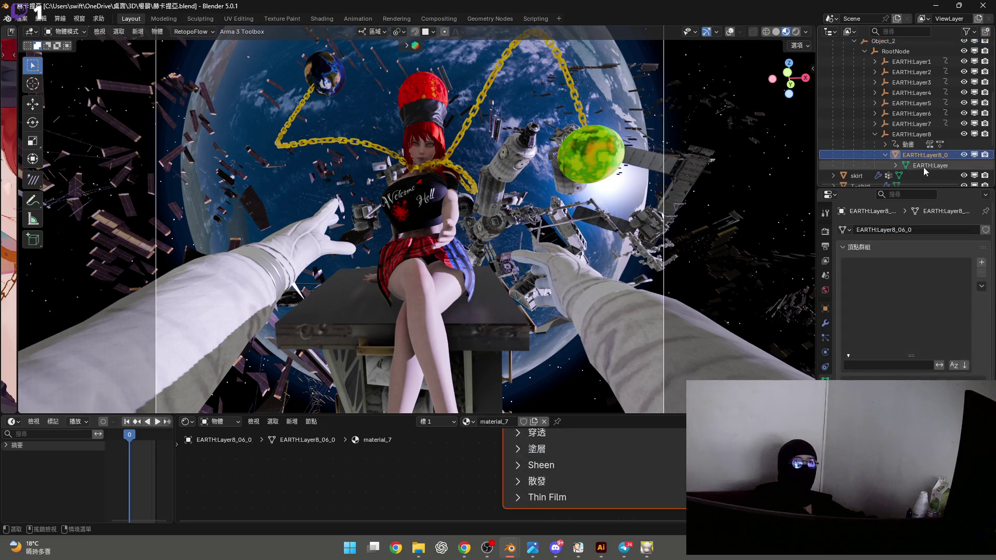
pyautogui.scroll(6, 614, 462)
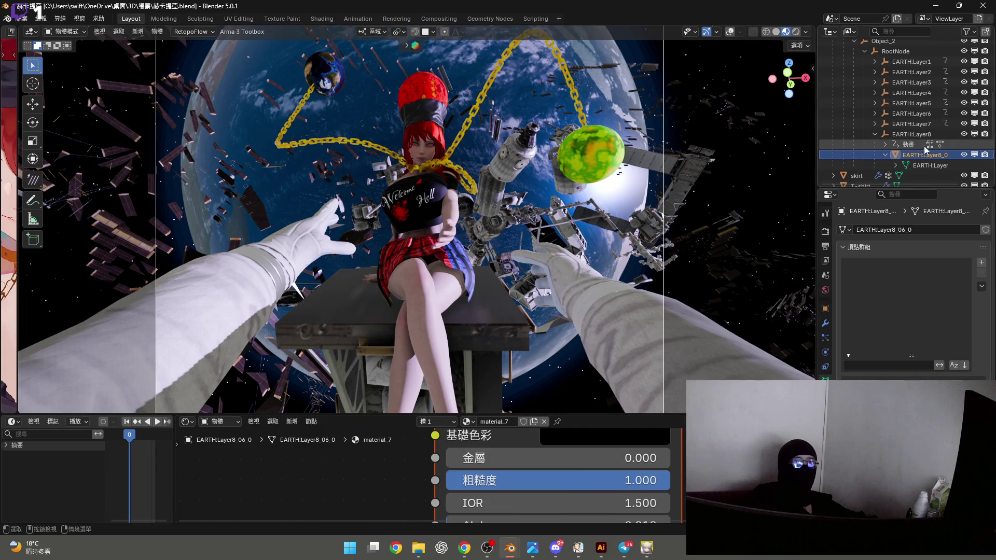
pyautogui.click(874, 133)
pyautogui.click(874, 124)
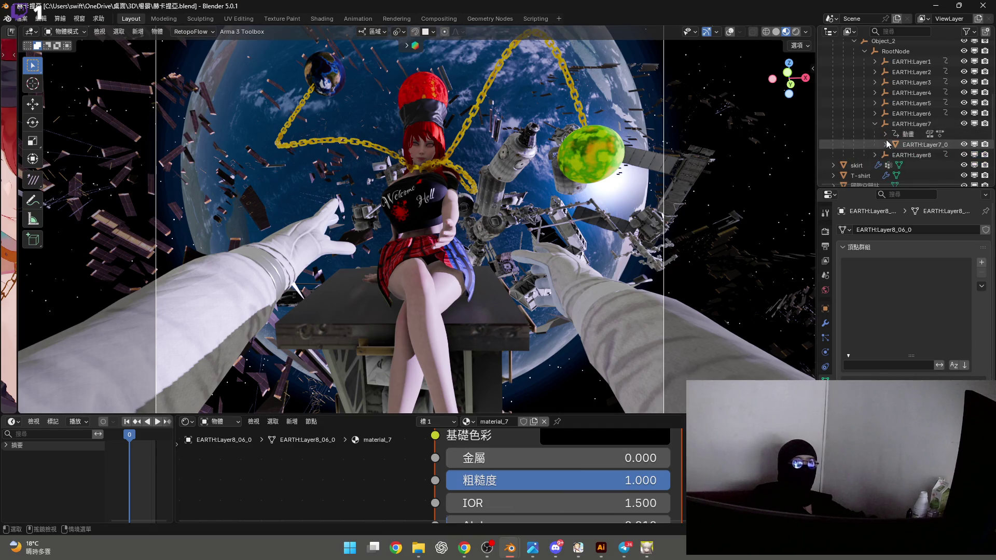
pyautogui.click(885, 143)
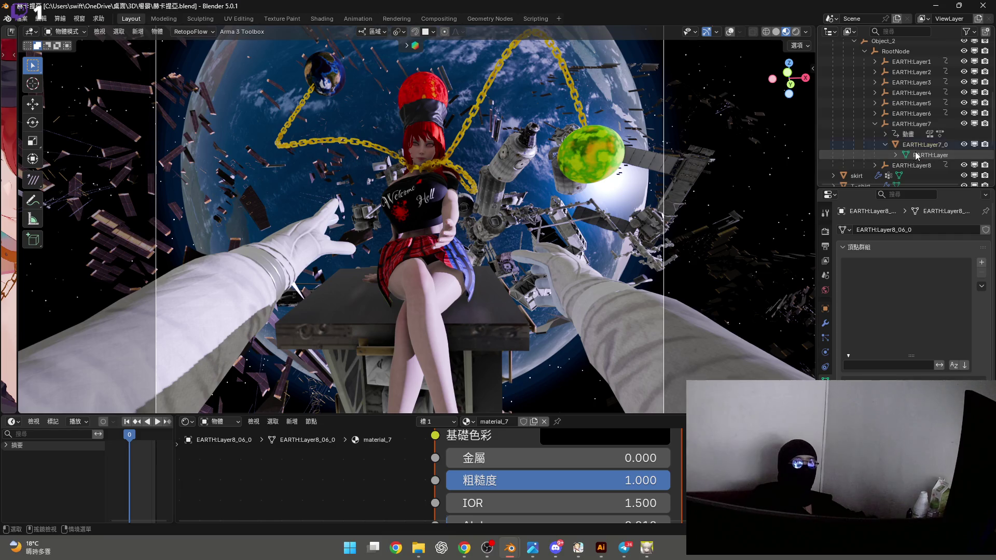
pyautogui.click(915, 145)
pyautogui.moveTo(644, 416); pyautogui.dragTo(643, 301)
pyautogui.scroll(-1, 471, 513)
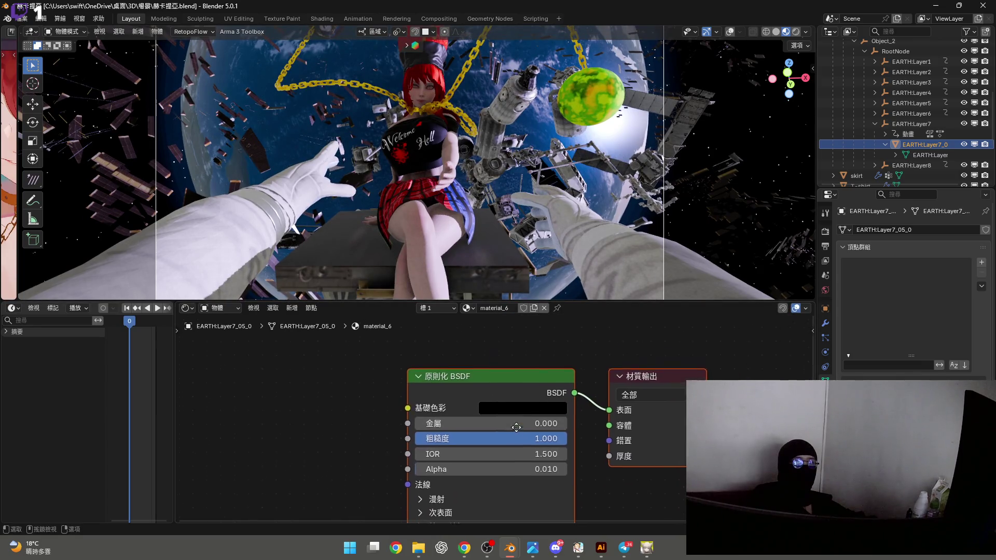
pyautogui.scroll(2, 489, 335)
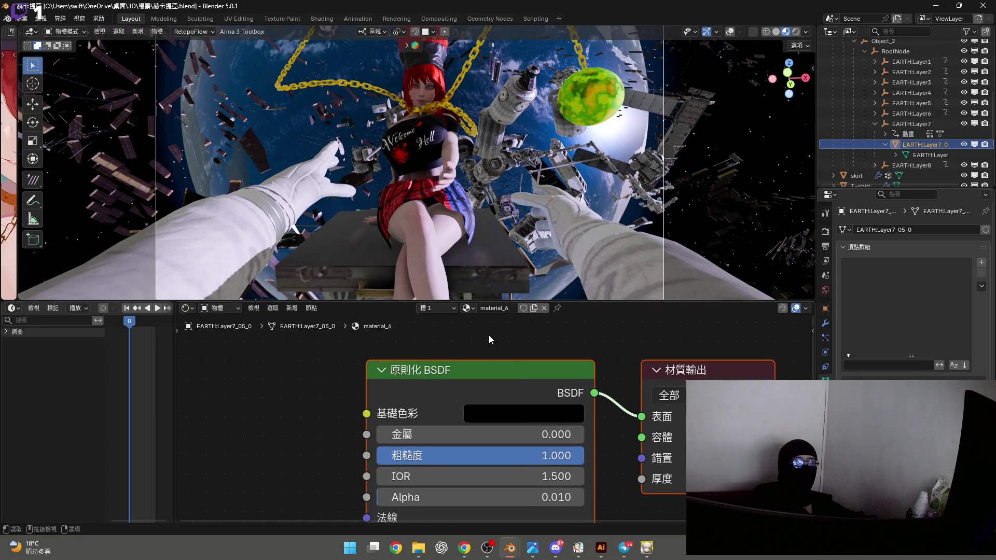
# Try assigning Material_2 to EARTH:Layer7_0, then undo it
pyautogui.click(465, 308)
pyautogui.scroll(1, 510, 355)
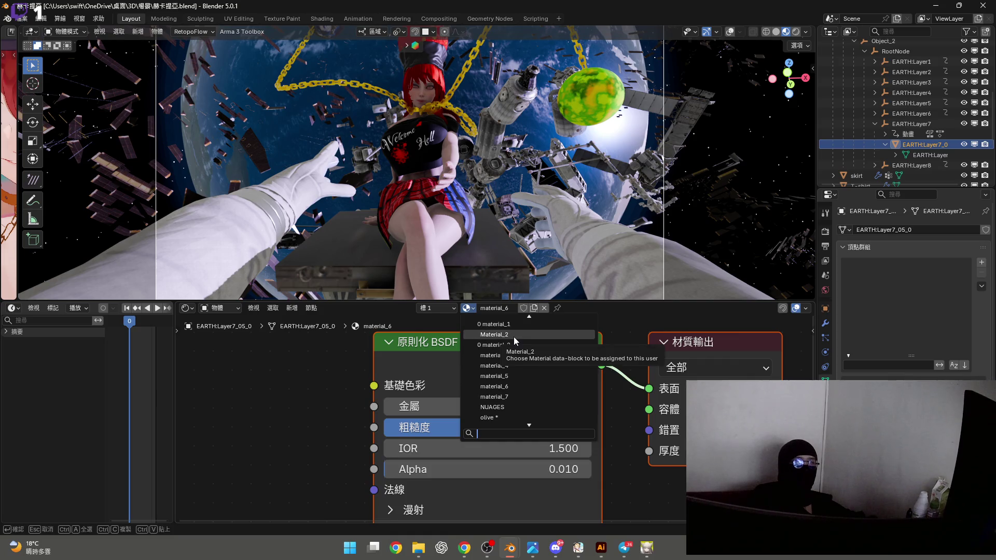
pyautogui.click(515, 335)
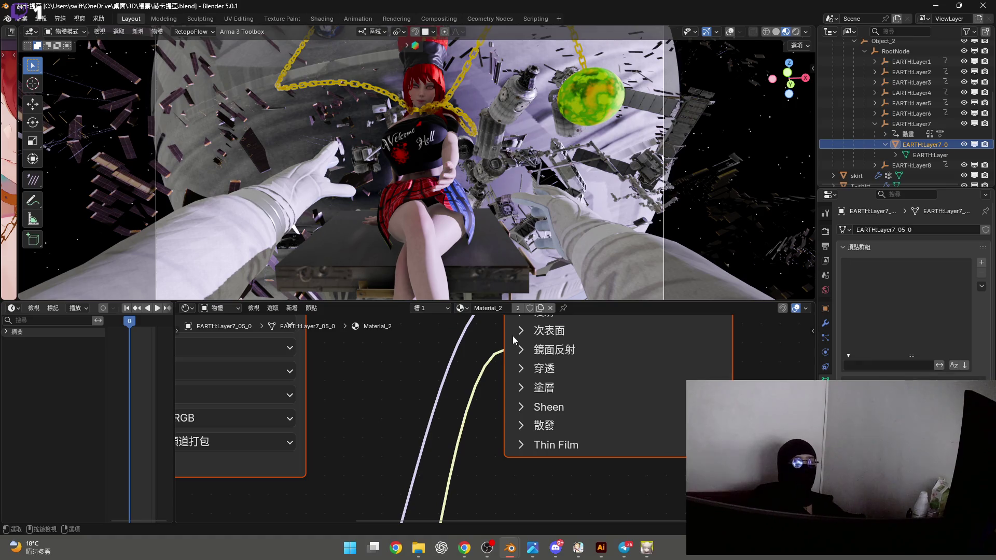
pyautogui.hotkey('ctrl', 'z')
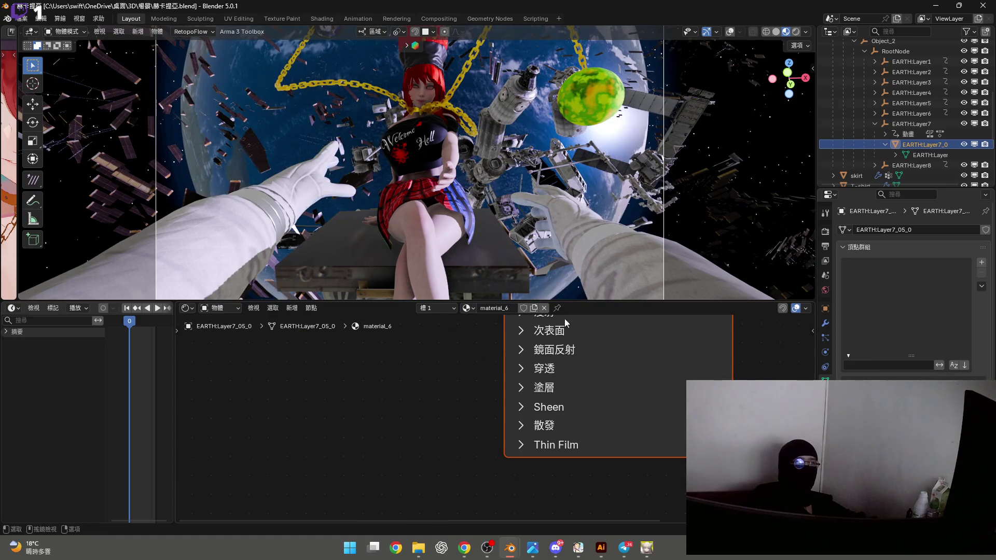
# Select EARTH:Layer1_T to bring its TERRE material into the Shader Editor
pyautogui.click(875, 124)
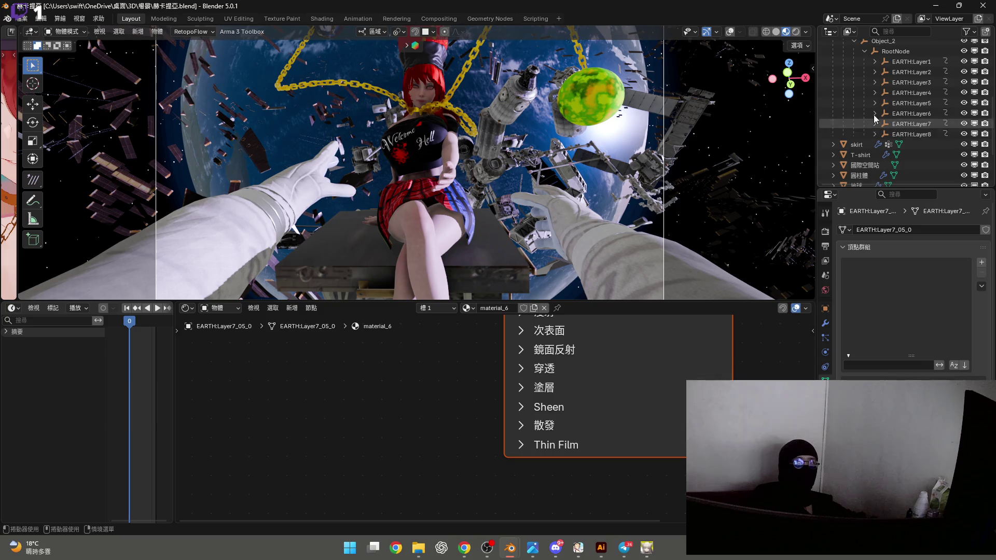
pyautogui.click(874, 61)
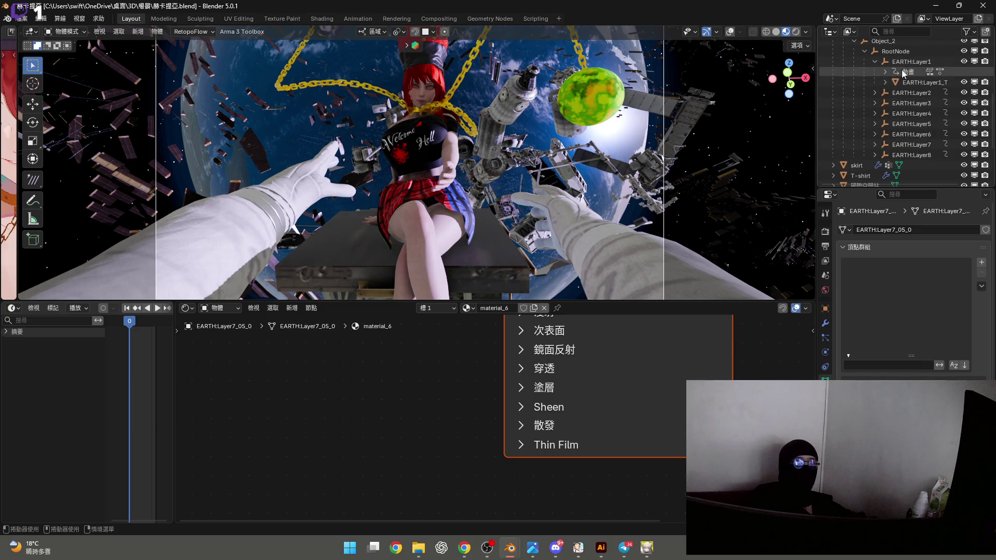
pyautogui.click(910, 83)
pyautogui.scroll(-5, 596, 370)
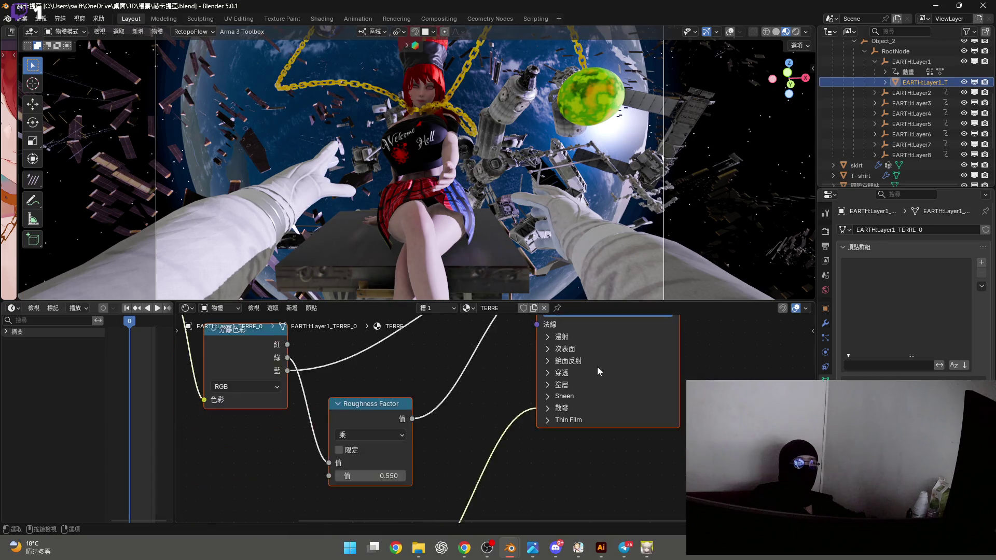
pyautogui.scroll(5, 537, 427)
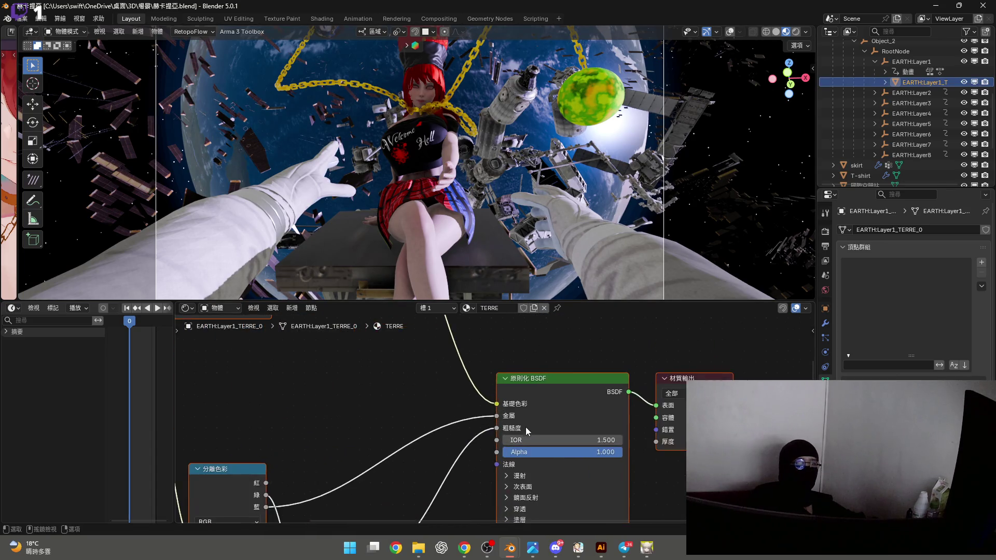
pyautogui.scroll(-3, 627, 394)
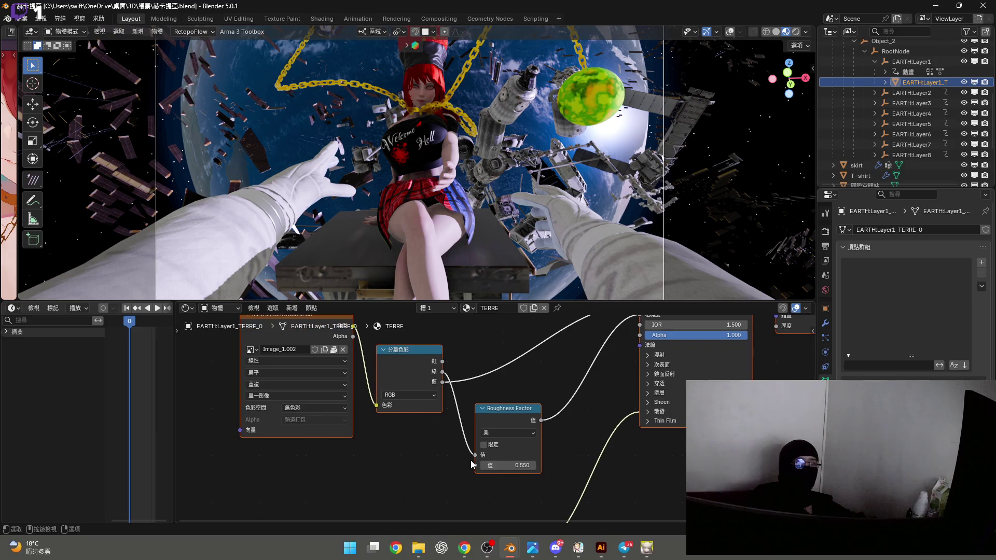
pyautogui.scroll(2, 494, 463)
pyautogui.scroll(-2, 494, 463)
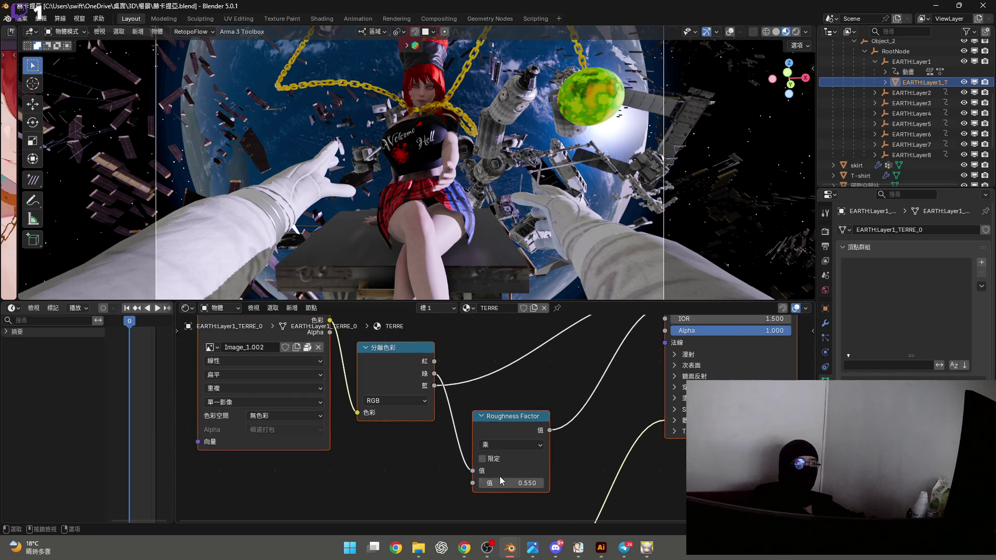
# Set the TERRE Roughness Factor to 1.5 after trying 1.950
pyautogui.moveTo(499, 484)
pyautogui.mouseDown()
pyautogui.moveTo(539, 484)
pyautogui.moveTo(469, 485)
pyautogui.moveTo(531, 484)
pyautogui.mouseUp()
pyautogui.moveTo(634, 301); pyautogui.dragTo(620, 550)
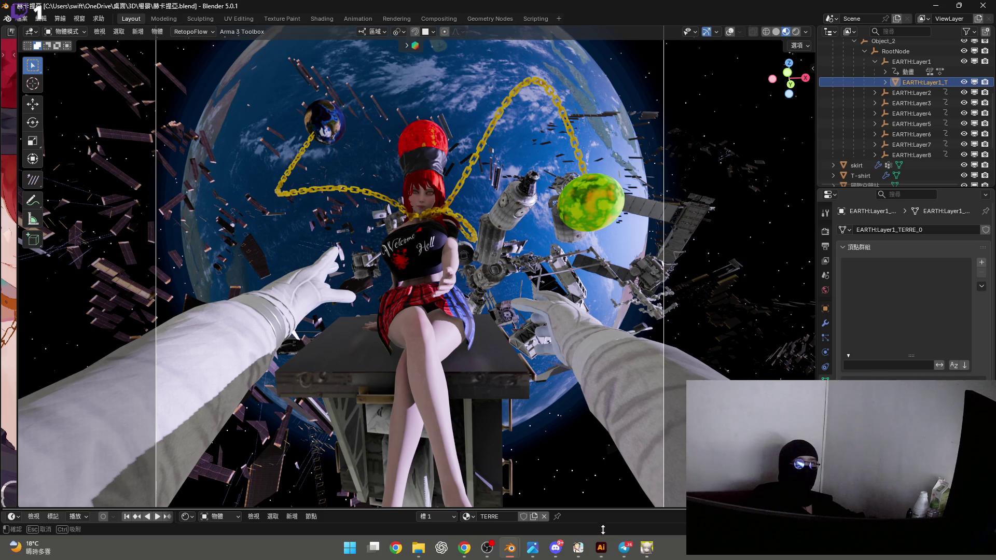
pyautogui.moveTo(600, 504); pyautogui.dragTo(594, 277)
pyautogui.click(520, 472)
pyautogui.write('1.5')
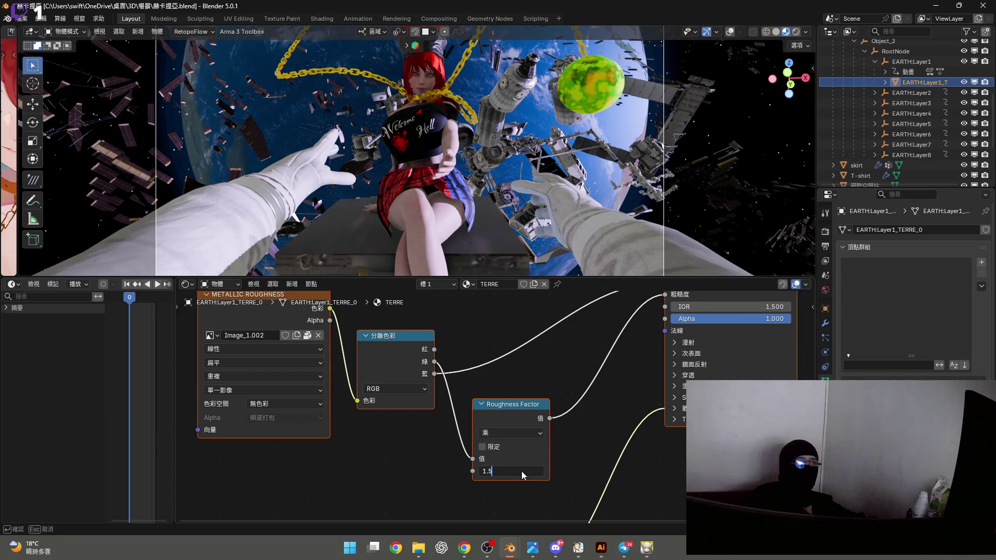
pyautogui.press('Return')
# Test other Roughness Factor values but keep 1.500, then switch to a distant Earth view
pyautogui.moveTo(595, 279); pyautogui.dragTo(612, 557)
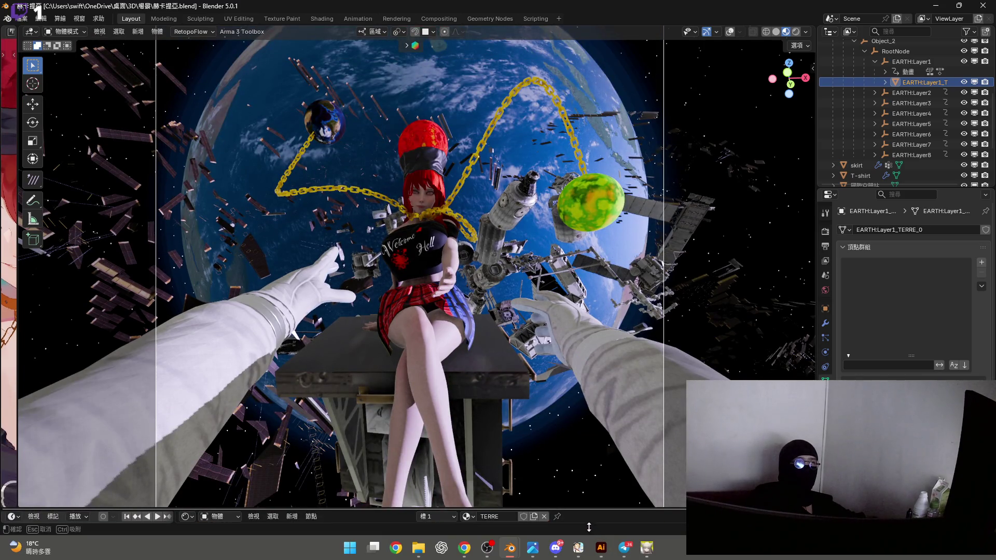
pyautogui.moveTo(589, 528); pyautogui.dragTo(588, 340)
pyautogui.moveTo(514, 502)
pyautogui.mouseDown()
pyautogui.moveTo(482, 502)
pyautogui.moveTo(531, 502)
pyautogui.mouseUp()
pyautogui.press('Escape')
pyautogui.moveTo(604, 338); pyautogui.dragTo(603, 509)
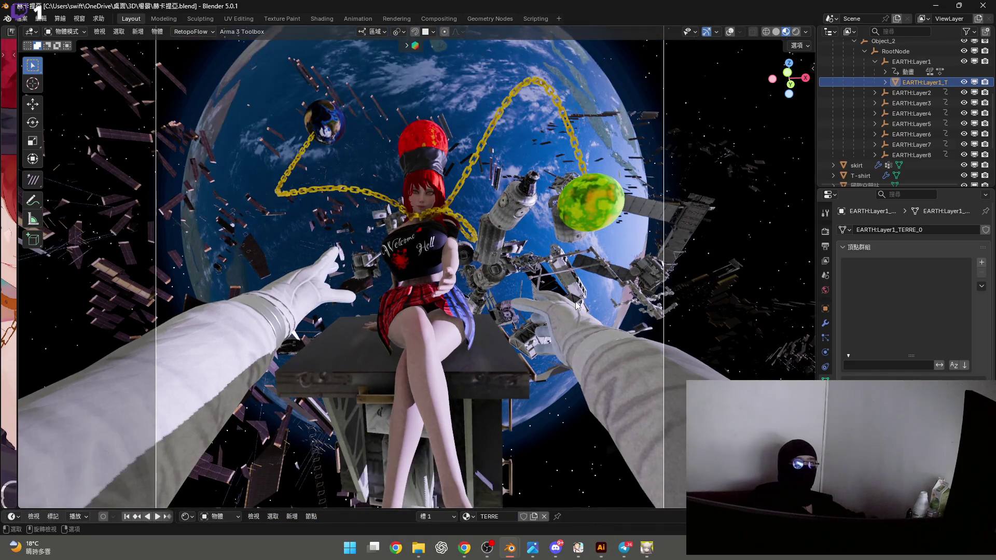
pyautogui.press('KP_0')
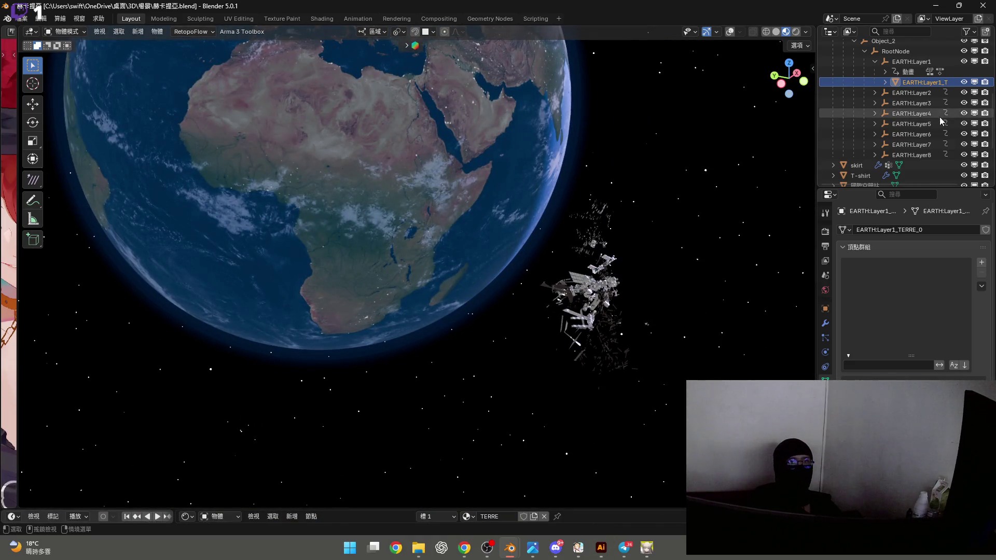
# Select the 日光 sun light and move it along global X
pyautogui.scroll(-4, 912, 142)
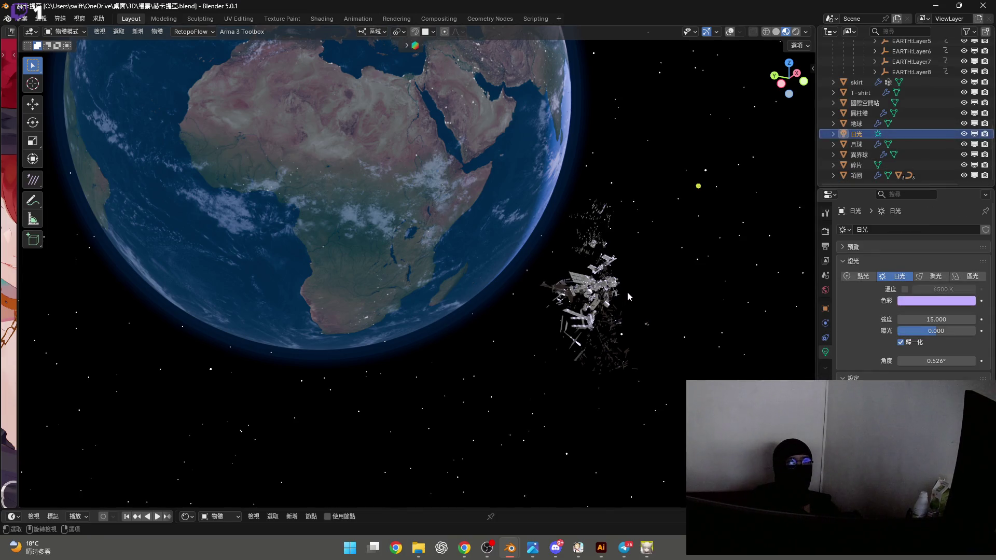
pyautogui.hotkey('shift', 'alt', 'z')
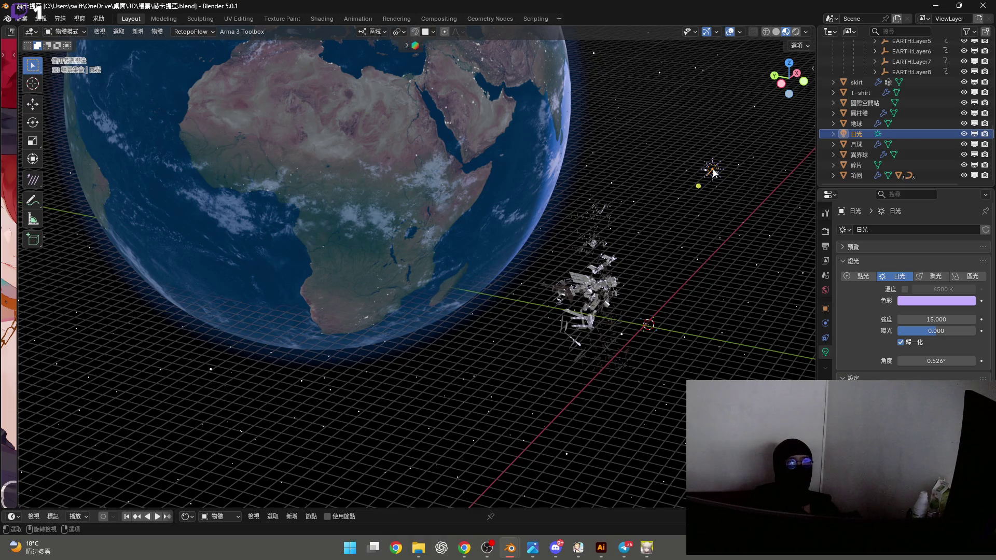
pyautogui.moveTo(708, 215)
pyautogui.mouseDown(button='middle')
pyautogui.moveTo(632, 331)
pyautogui.moveTo(579, 312)
pyautogui.moveTo(565, 286)
pyautogui.moveTo(549, 316)
pyautogui.moveTo(512, 330)
pyautogui.mouseUp(button='middle')
pyautogui.press('g')
pyautogui.press('x')
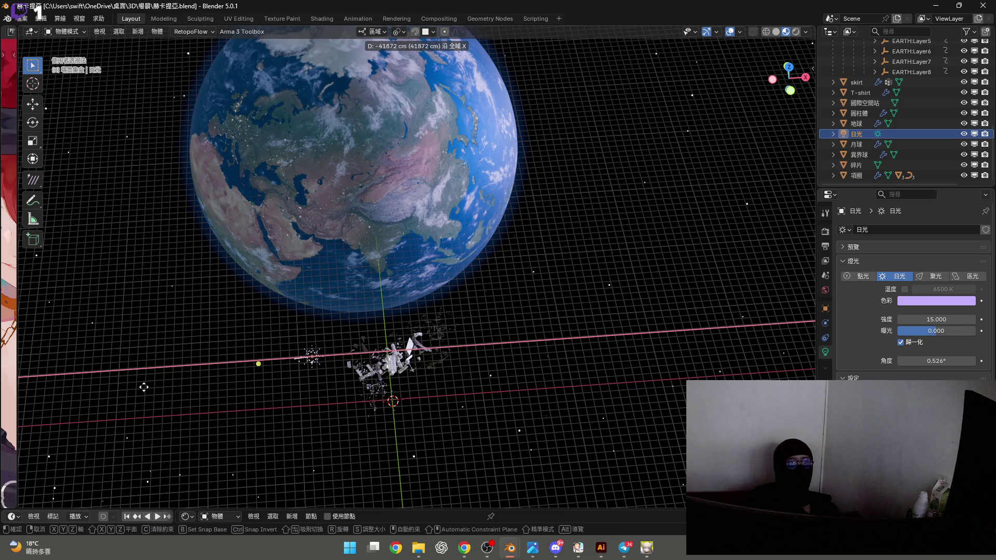
pyautogui.click(352, 388)
# Re-aim the sun and slide it about -1041 cm along global Y, checking the camera view
pyautogui.scroll(10, 373, 375)
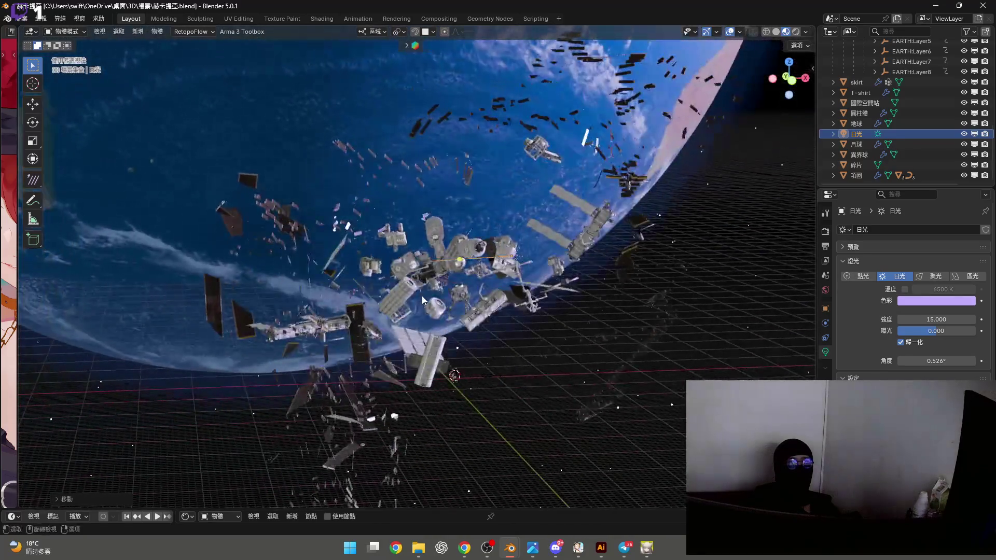
pyautogui.moveTo(422, 295)
pyautogui.mouseDown(button='middle')
pyautogui.moveTo(430, 320)
pyautogui.moveTo(412, 355)
pyautogui.moveTo(438, 372)
pyautogui.moveTo(533, 387)
pyautogui.mouseUp(button='middle')
pyautogui.moveTo(403, 359)
pyautogui.mouseDown()
pyautogui.moveTo(365, 372)
pyautogui.moveTo(333, 338)
pyautogui.moveTo(324, 367)
pyautogui.moveTo(317, 351)
pyautogui.moveTo(330, 373)
pyautogui.mouseUp()
pyautogui.scroll(3, 450, 376)
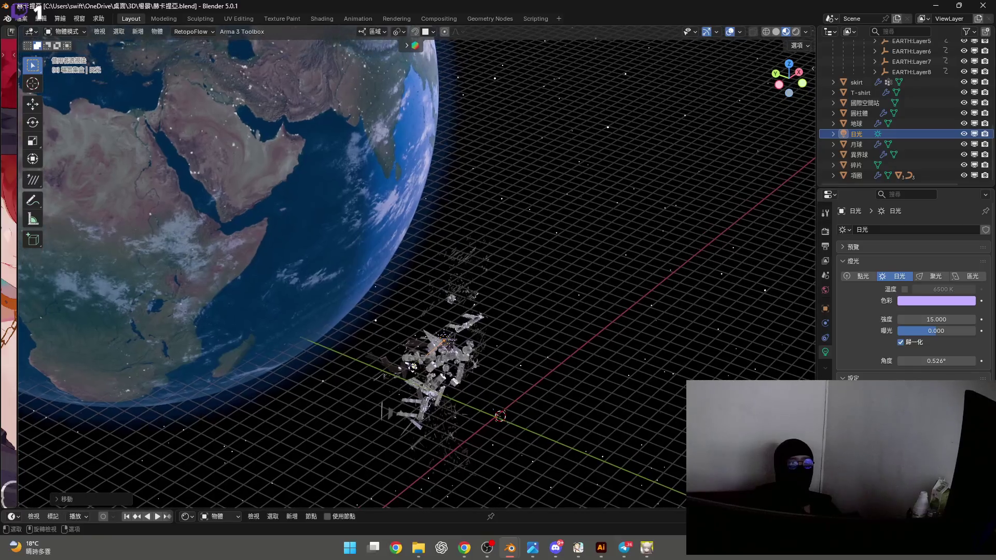
pyautogui.press('g')
pyautogui.press('y')
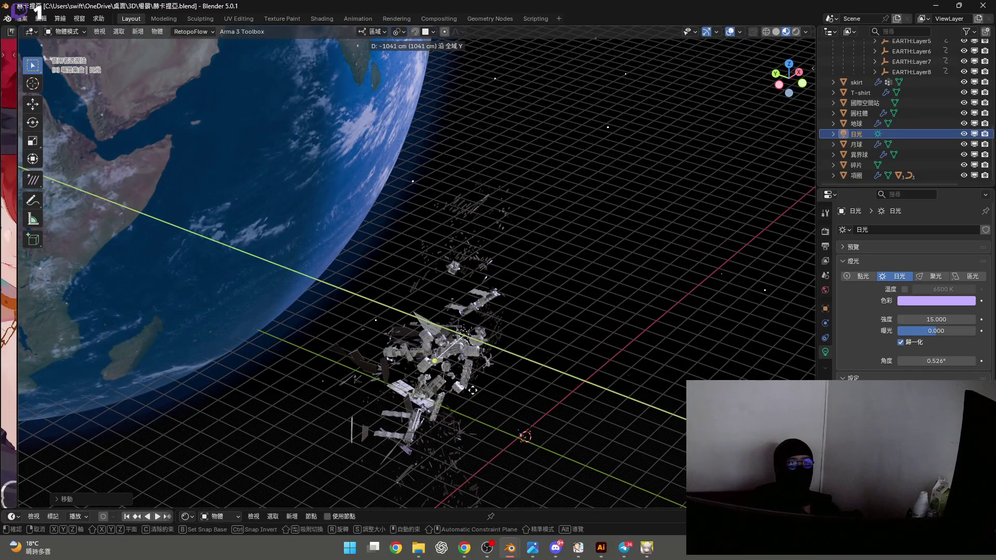
pyautogui.click(520, 404)
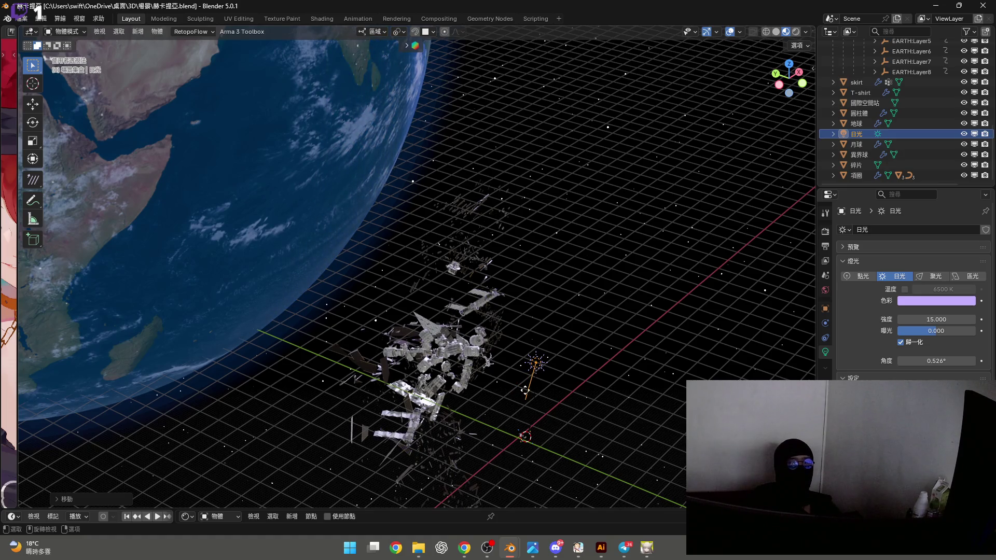
pyautogui.press('KP_0')
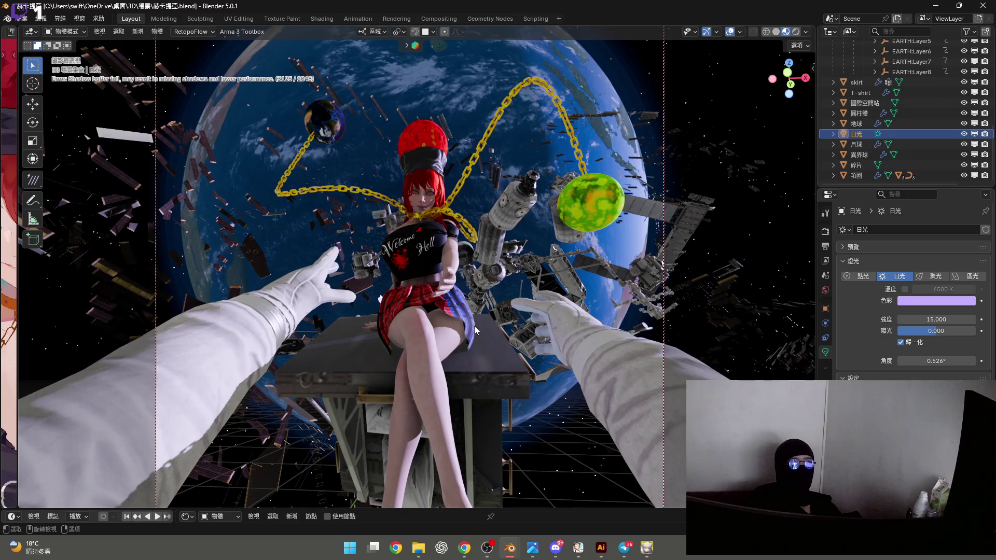
# Compare the camera shot, then rotate the 日光 sun light to a new angle over the station
pyautogui.press('KP_0')
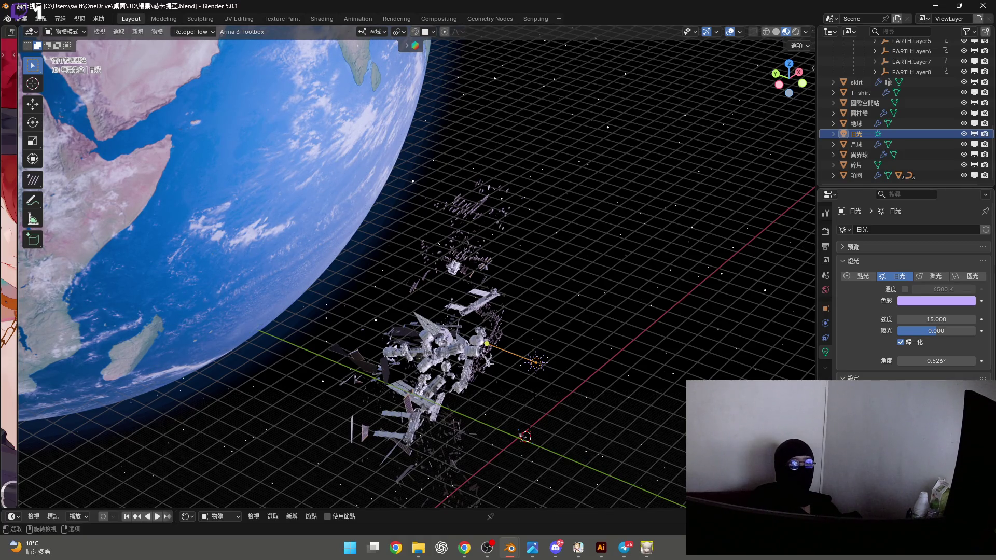
pyautogui.press('KP_0')
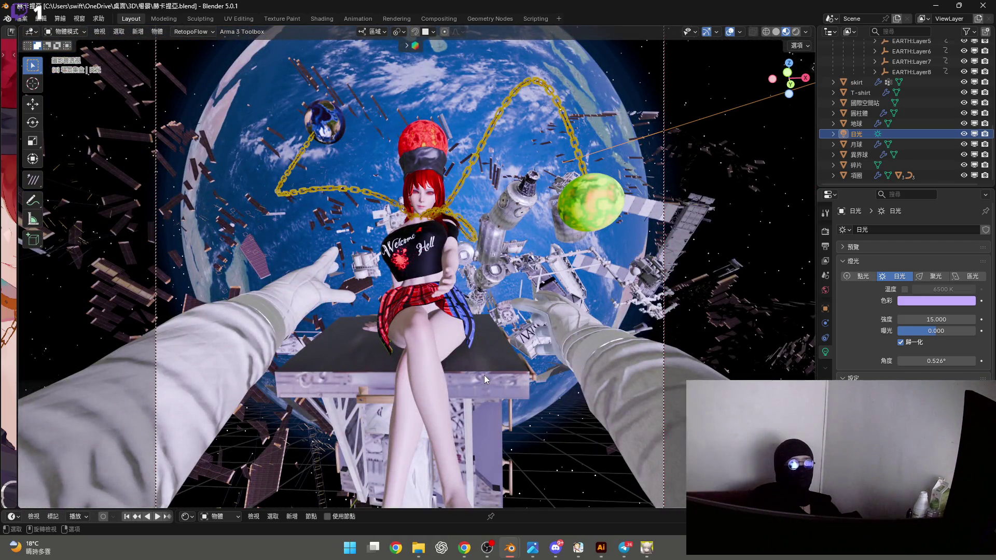
pyautogui.press('KP_0')
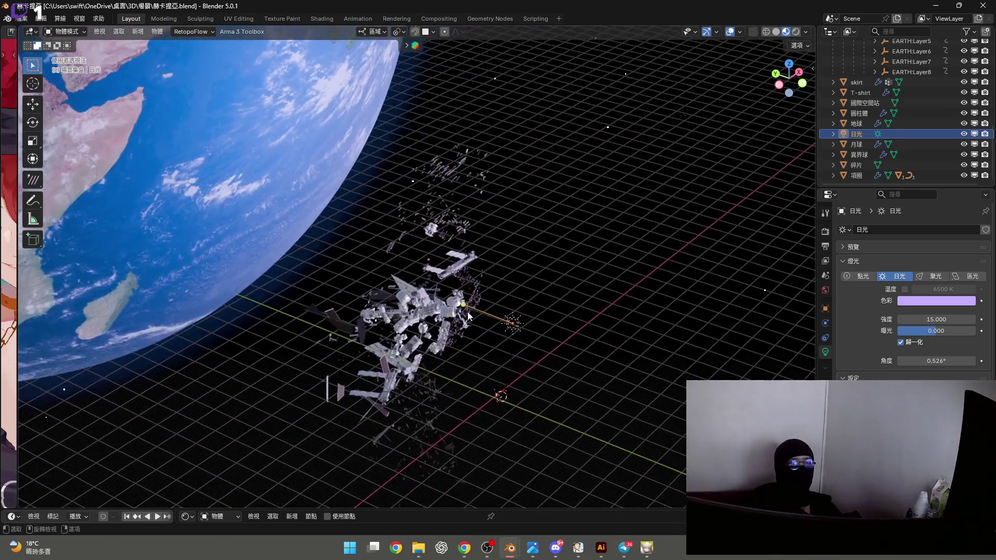
pyautogui.press('r')
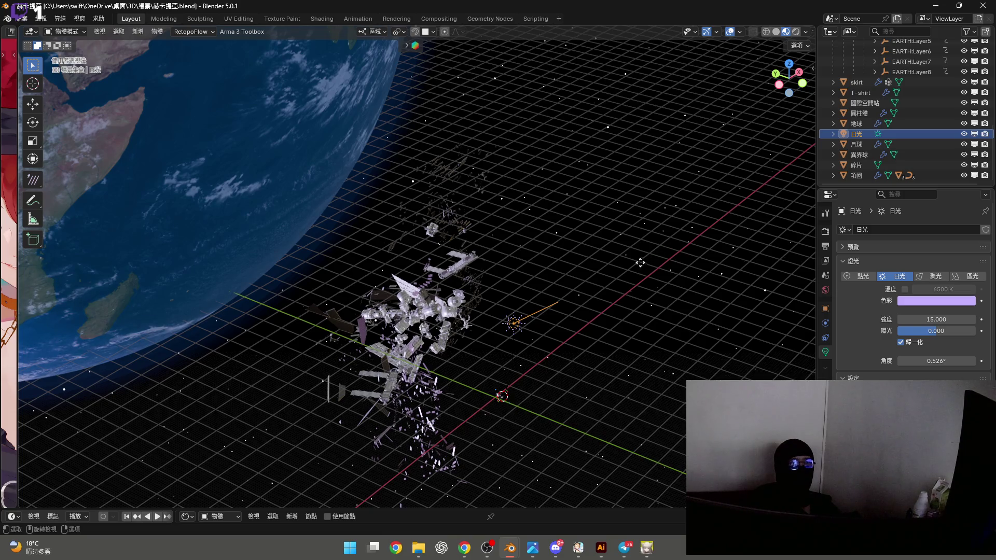
pyautogui.click(615, 283)
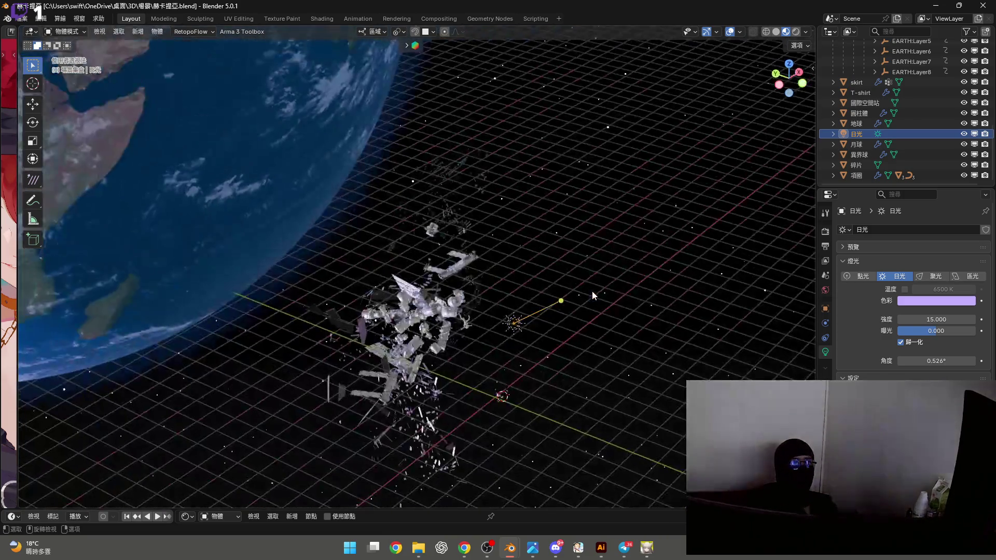
pyautogui.moveTo(592, 291)
pyautogui.mouseDown(button='middle')
pyautogui.moveTo(561, 318)
pyautogui.moveTo(506, 265)
pyautogui.moveTo(768, 101)
pyautogui.mouseUp(button='middle')
pyautogui.click(800, 81)
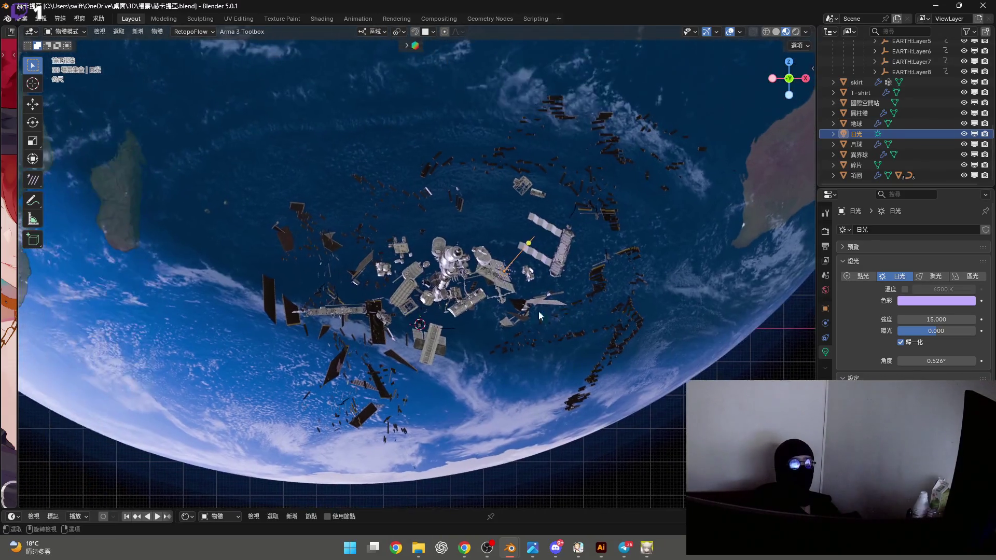
# Swing the sun light's direction toward the lower left to brighten Earth
pyautogui.scroll(-6, 553, 278)
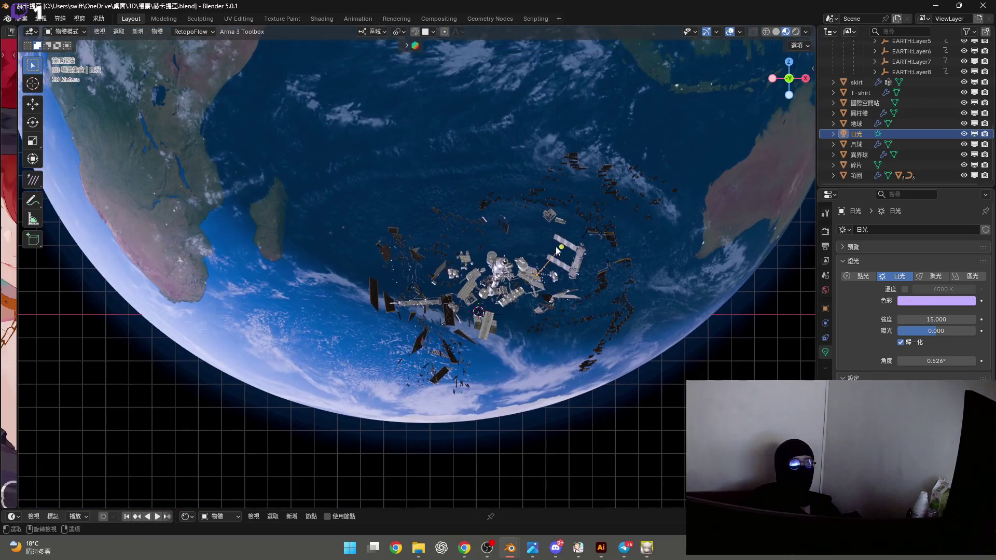
pyautogui.moveTo(570, 253)
pyautogui.mouseDown()
pyautogui.moveTo(639, 266)
pyautogui.moveTo(613, 270)
pyautogui.mouseUp()
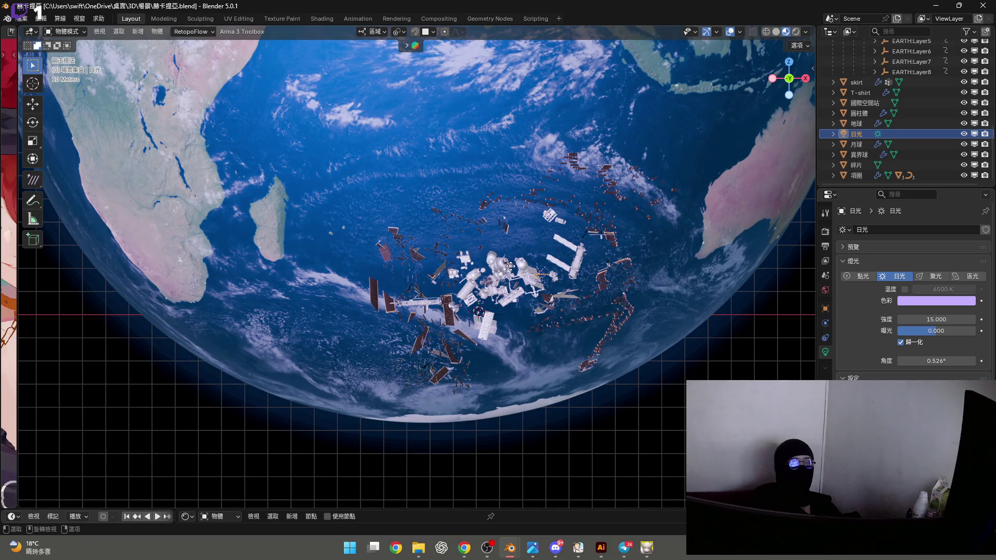
pyautogui.scroll(3, 510, 266)
pyautogui.scroll(-2, 447, 347)
pyautogui.moveTo(447, 346)
pyautogui.mouseDown(button='middle')
pyautogui.moveTo(530, 325)
pyautogui.moveTo(500, 323)
pyautogui.mouseUp(button='middle')
pyautogui.scroll(3, 500, 322)
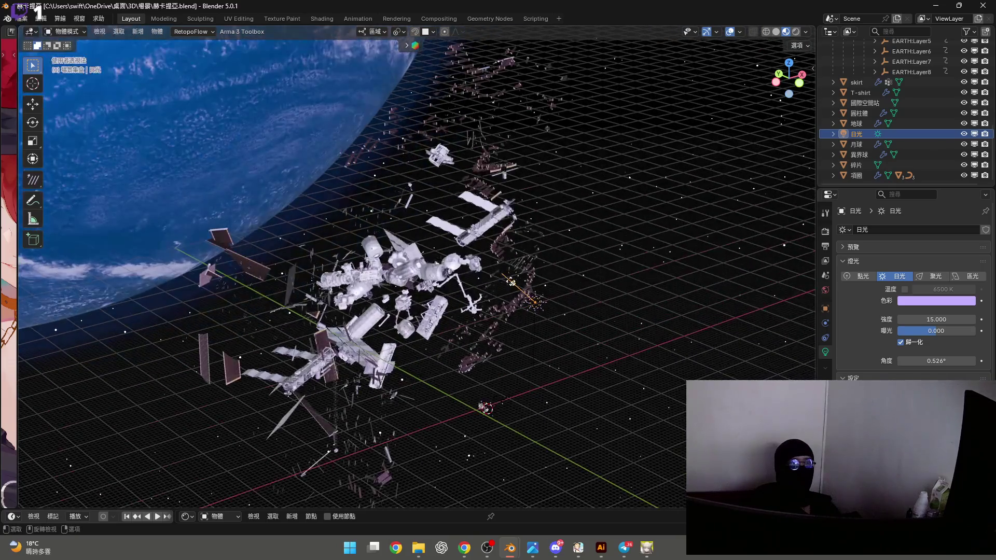
pyautogui.moveTo(510, 281)
pyautogui.mouseDown()
pyautogui.moveTo(366, 345)
pyautogui.moveTo(368, 369)
pyautogui.moveTo(498, 377)
pyautogui.mouseUp()
pyautogui.moveTo(498, 377)
pyautogui.mouseDown(button='middle')
pyautogui.moveTo(494, 391)
pyautogui.moveTo(476, 362)
pyautogui.moveTo(434, 331)
pyautogui.moveTo(490, 306)
pyautogui.mouseUp(button='middle')
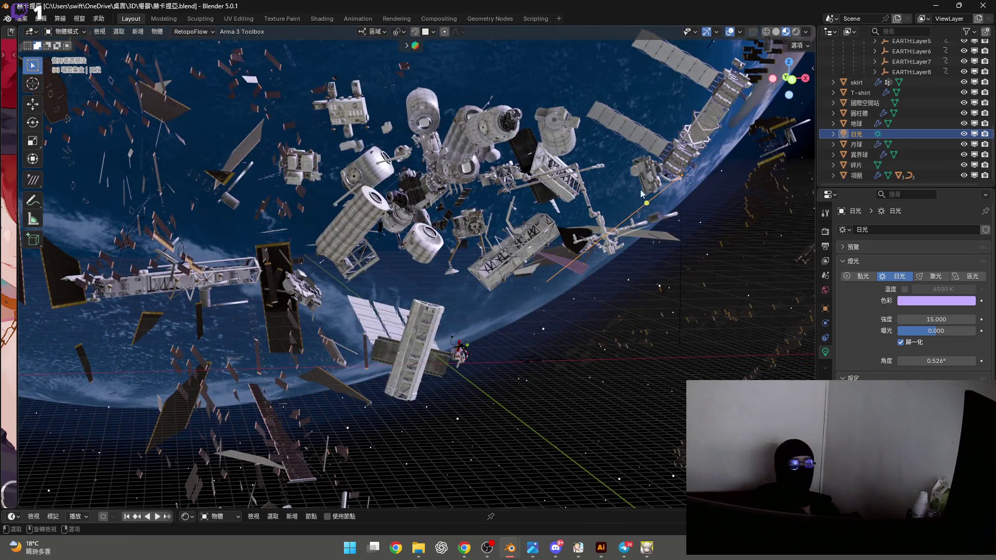
pyautogui.click(791, 79)
# Lower the 日光 sun light along global Z and check the camera shot
pyautogui.scroll(4, 583, 251)
pyautogui.keyDown('shift'); pyautogui.moveTo(583, 251); pyautogui.dragTo(571, 242, button='middle'); pyautogui.keyUp('shift')
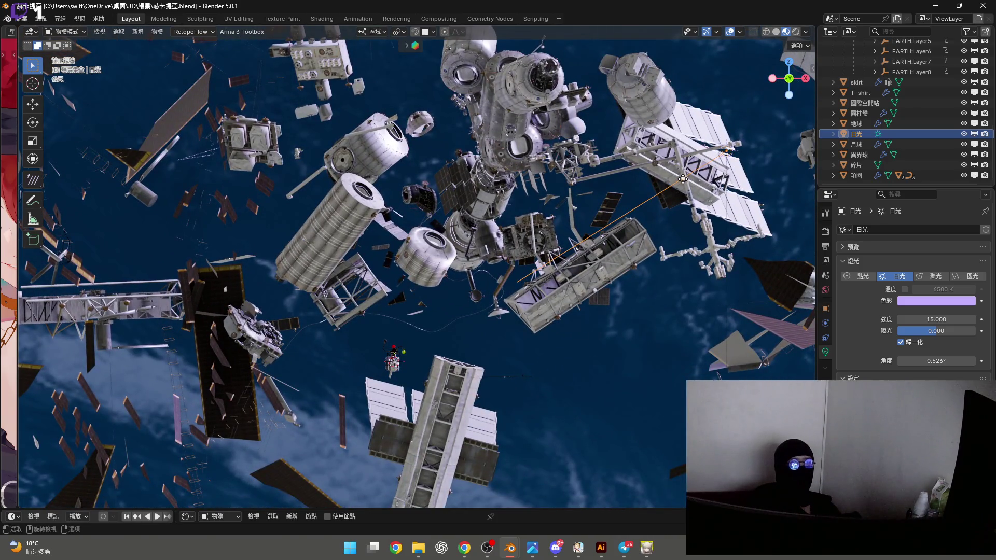
pyautogui.press('g')
pyautogui.press('z')
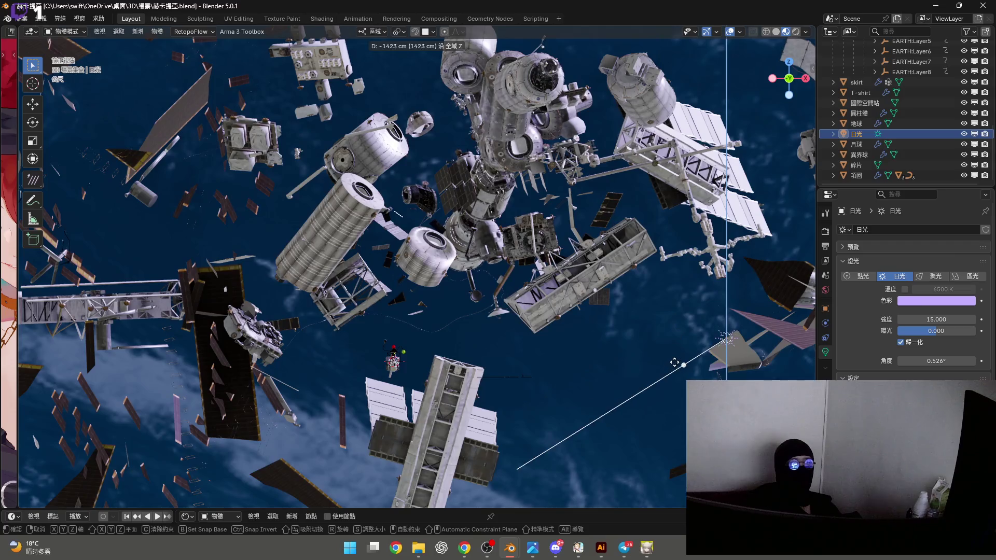
pyautogui.click(683, 363)
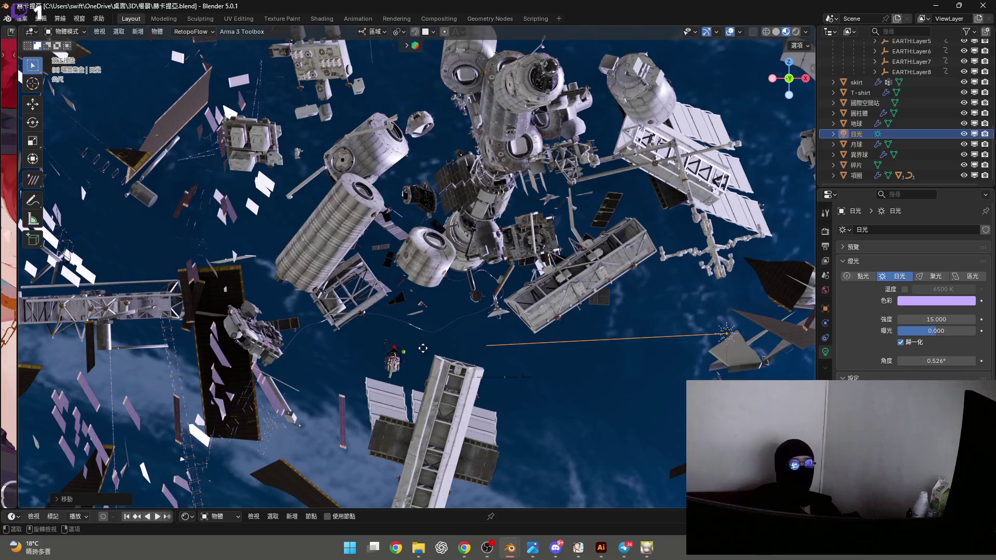
pyautogui.press('KP_0')
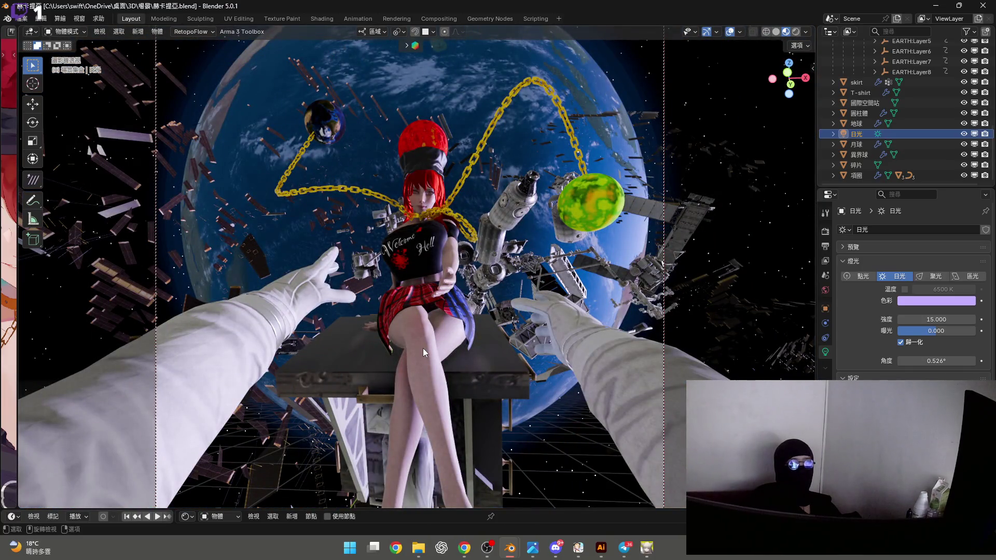
pyautogui.press('KP_1')
pyautogui.moveTo(430, 356)
pyautogui.keyDown('shift'); pyautogui.mouseDown(button='middle')
pyautogui.moveTo(387, 328)
pyautogui.moveTo(407, 360)
pyautogui.moveTo(419, 204)
pyautogui.moveTo(519, 290)
pyautogui.moveTo(538, 393)
pyautogui.mouseUp(button='middle'); pyautogui.keyUp('shift')
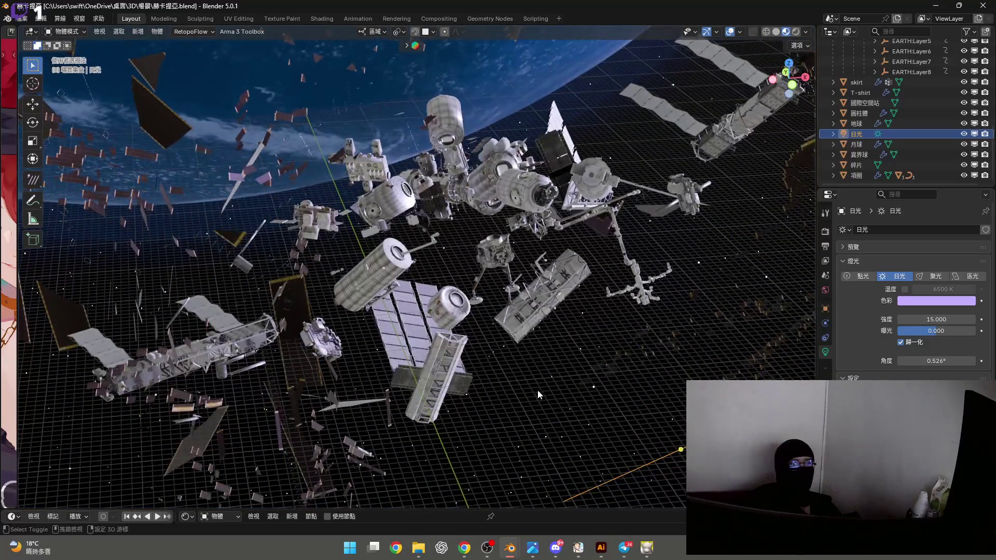
# Move the 日光 sun light along global X
pyautogui.scroll(5, 465, 357)
pyautogui.press('g')
pyautogui.press('x')
pyautogui.press('x')
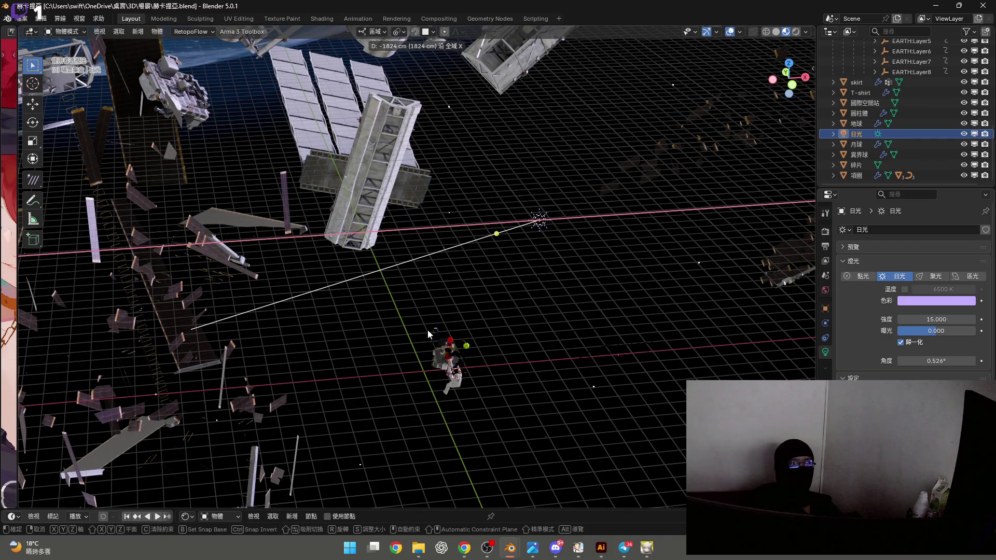
pyautogui.click(720, 147)
pyautogui.click(792, 85)
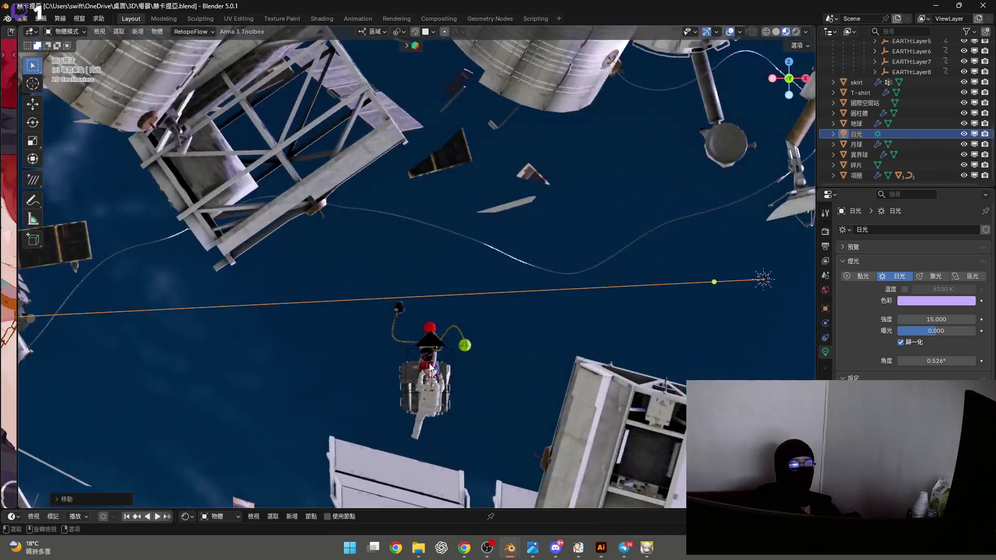
# Cancel a vertical Z move of the sun light, then select the large Earth sphere
pyautogui.keyDown('shift'); pyautogui.moveTo(444, 366); pyautogui.dragTo(440, 294, button='middle'); pyautogui.keyUp('shift')
pyautogui.press('KP_0')
pyautogui.press('g')
pyautogui.press('z')
pyautogui.rightClick(456, 382)
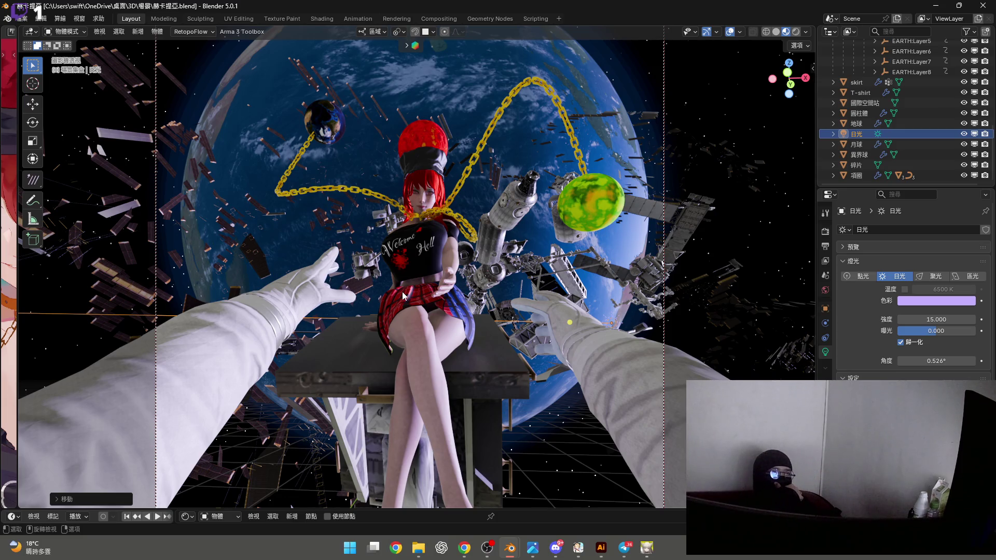
pyautogui.click(467, 80)
# Enlarge the editor area below the 3D scene for node editing
pyautogui.scroll(2, 904, 142)
pyautogui.scroll(5, 904, 142)
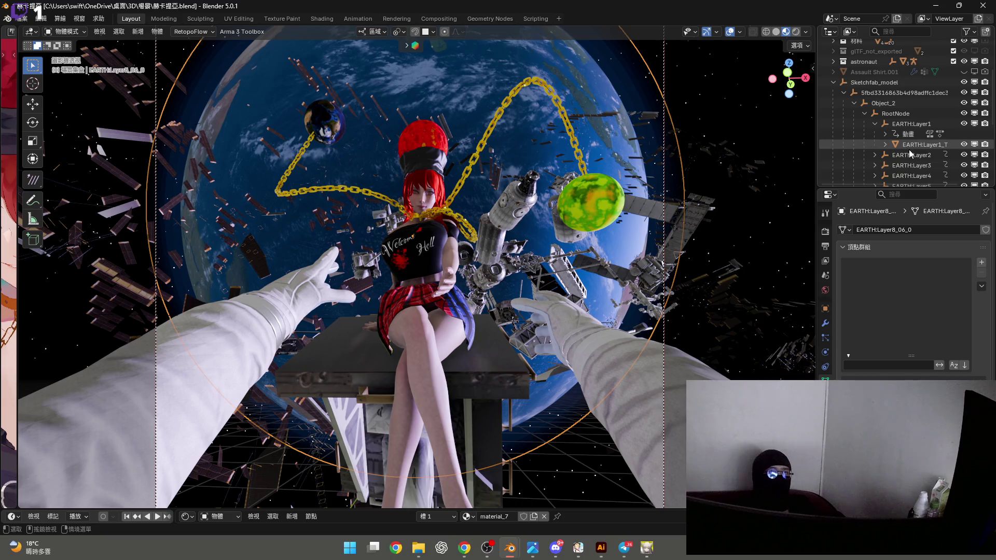
pyautogui.hotkey('alt', 'Tab')
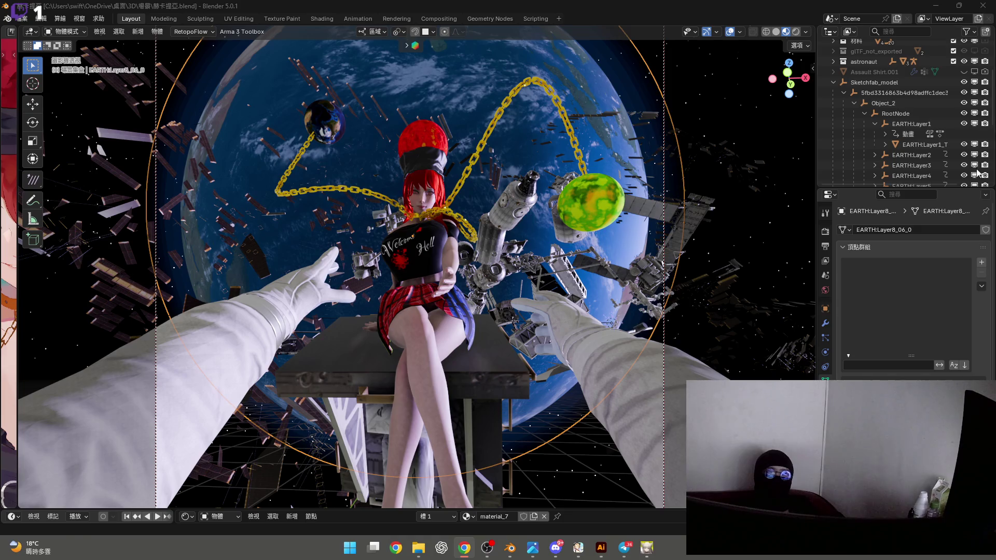
pyautogui.moveTo(613, 509); pyautogui.dragTo(626, 370)
pyautogui.click(187, 377)
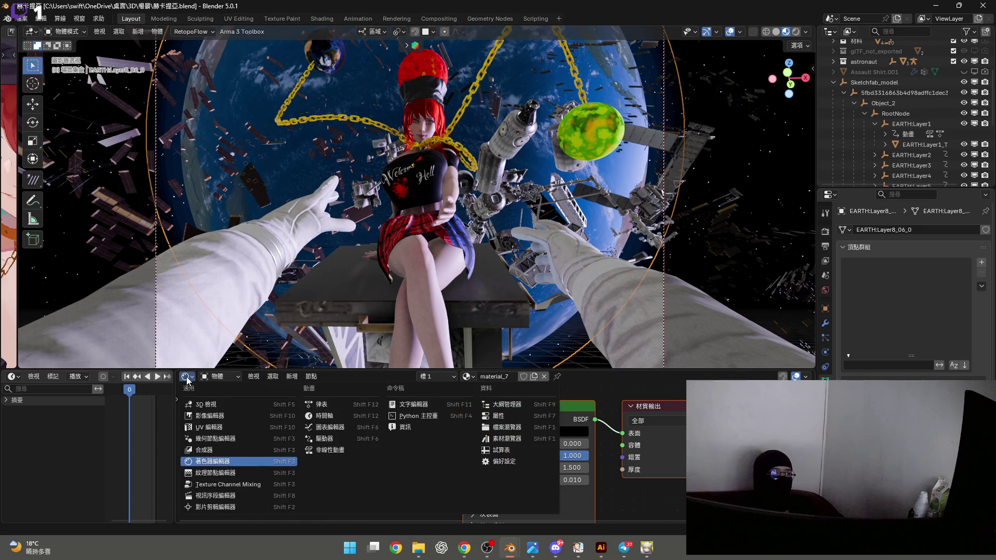
# Switch to World shader nodes, set Background Strength to 0.1, and shrink the node editor
pyautogui.click(214, 375)
pyautogui.click(232, 418)
pyautogui.moveTo(456, 458); pyautogui.dragTo(426, 459)
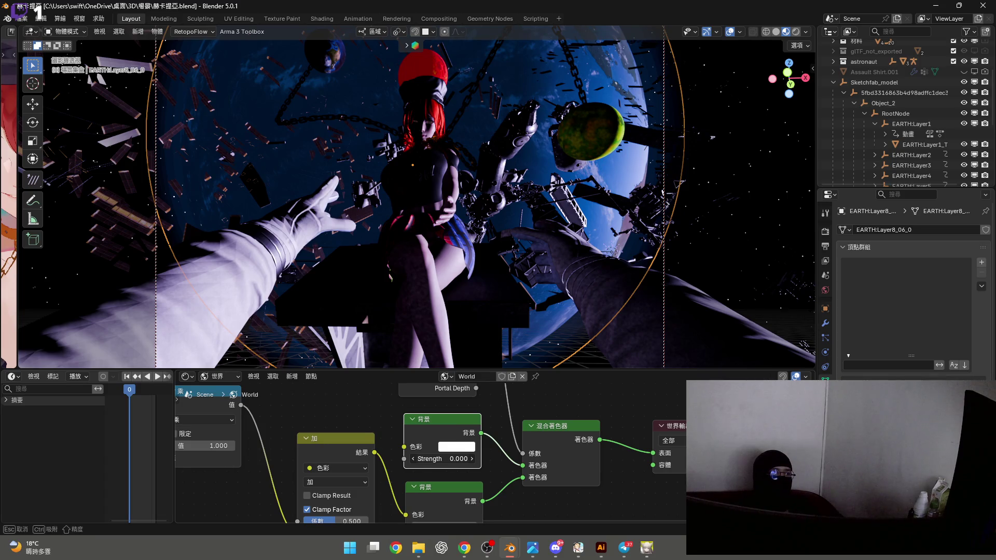
pyautogui.moveTo(457, 459); pyautogui.dragTo(467, 459)
pyautogui.click(457, 459)
pyautogui.write('0.1')
pyautogui.press('Return')
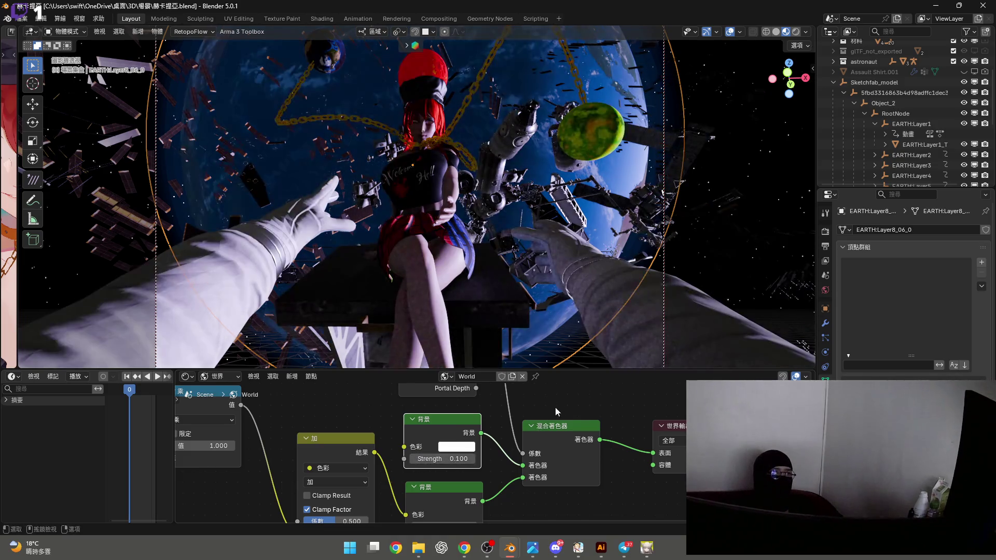
pyautogui.moveTo(587, 371)
pyautogui.mouseDown()
pyautogui.moveTo(595, 558)
pyautogui.moveTo(586, 545)
pyautogui.mouseUp()
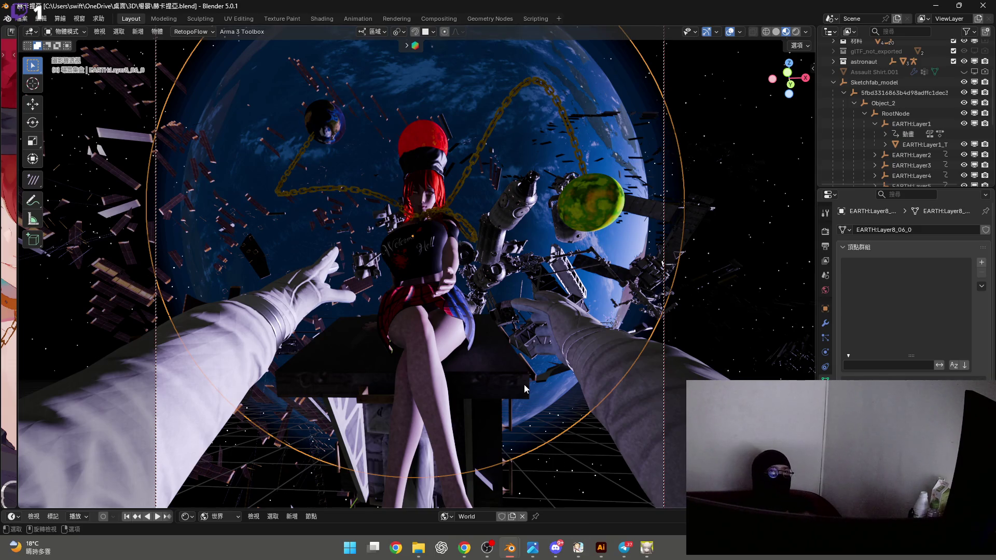
# Collapse Sketchfab_model and toggle the 日光 sun light off and back on to compare lighting
pyautogui.click(834, 83)
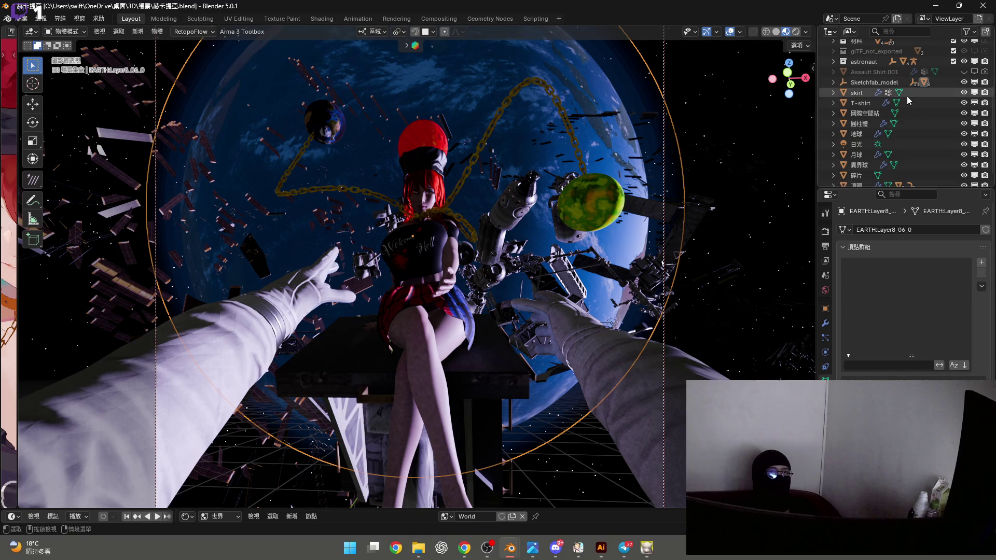
pyautogui.click(963, 145)
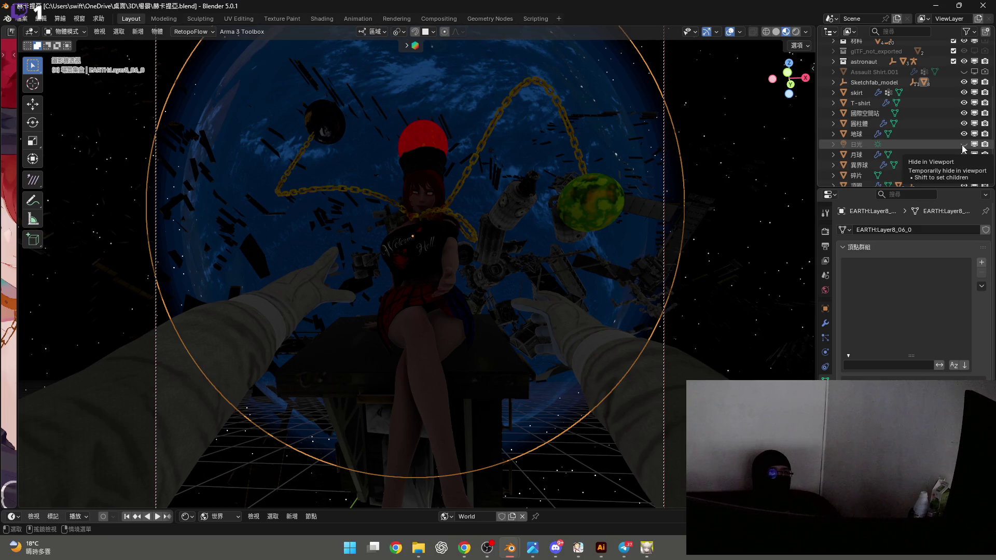
pyautogui.click(962, 146)
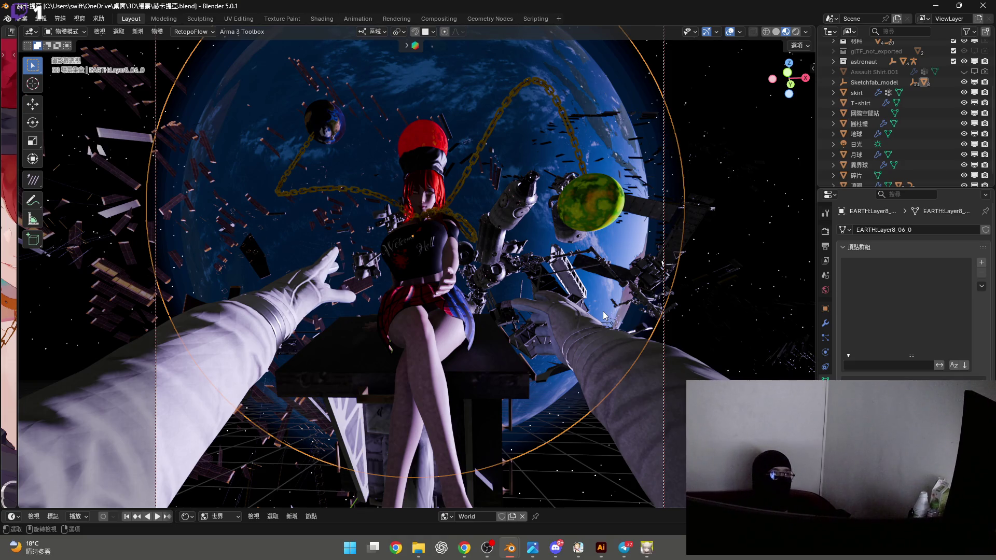
pyautogui.press('KP_1')
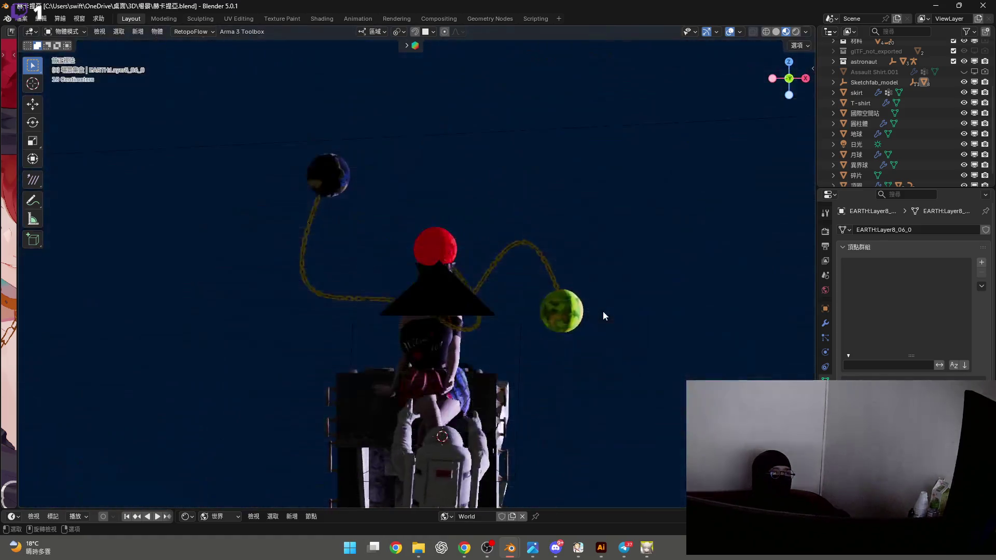
# Select the 日光 sun light and move it along the Y axis
pyautogui.moveTo(443, 364)
pyautogui.mouseDown(button='middle')
pyautogui.moveTo(444, 275)
pyautogui.moveTo(451, 294)
pyautogui.moveTo(493, 253)
pyautogui.moveTo(440, 311)
pyautogui.moveTo(387, 267)
pyautogui.moveTo(398, 282)
pyautogui.moveTo(434, 279)
pyautogui.moveTo(724, 168)
pyautogui.mouseUp(button='middle')
pyautogui.scroll(-5, 398, 281)
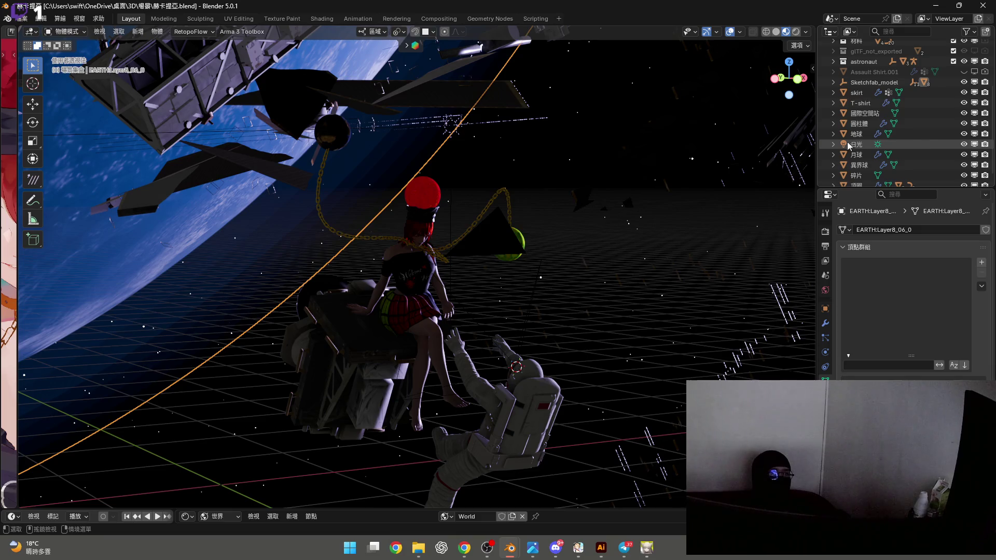
pyautogui.click(861, 144)
pyautogui.moveTo(426, 270); pyautogui.dragTo(408, 285, button='middle')
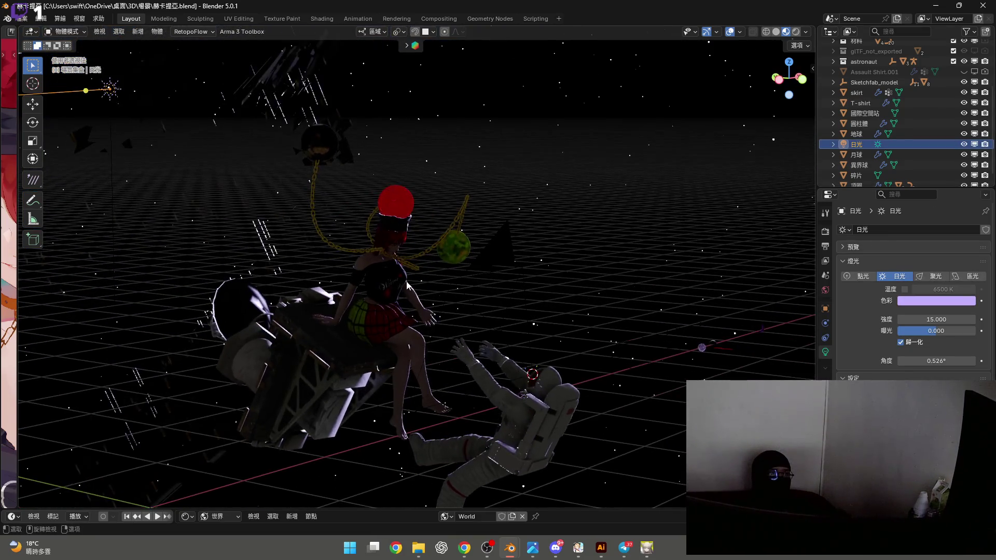
pyautogui.press('g')
pyautogui.press('y')
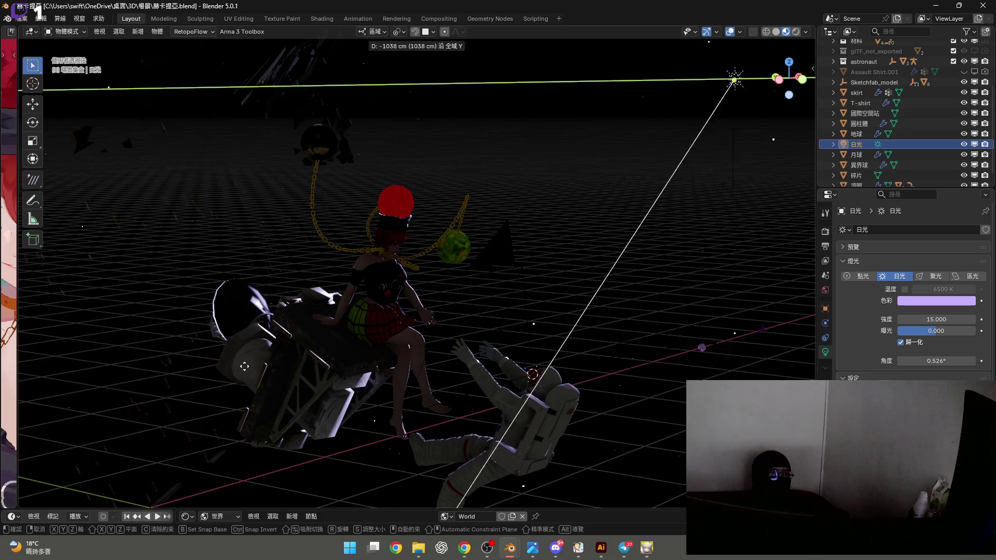
pyautogui.click(191, 356)
pyautogui.click(362, 292)
# Reposition the sun light freely so it sits beside the girl
pyautogui.moveTo(384, 275)
pyautogui.mouseDown(button='middle')
pyautogui.moveTo(330, 284)
pyautogui.moveTo(350, 295)
pyautogui.mouseUp(button='middle')
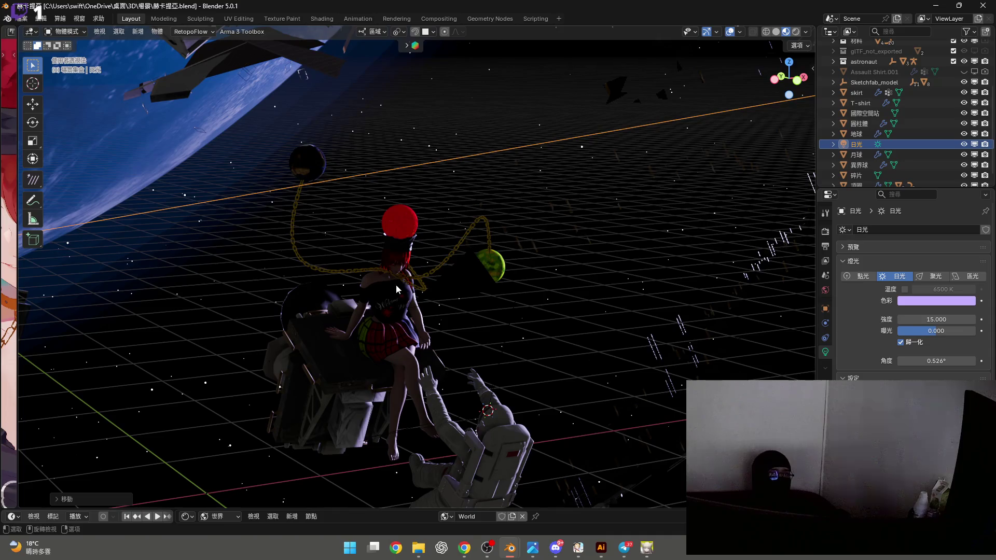
pyautogui.press('g')
pyautogui.press('x')
pyautogui.press('Escape')
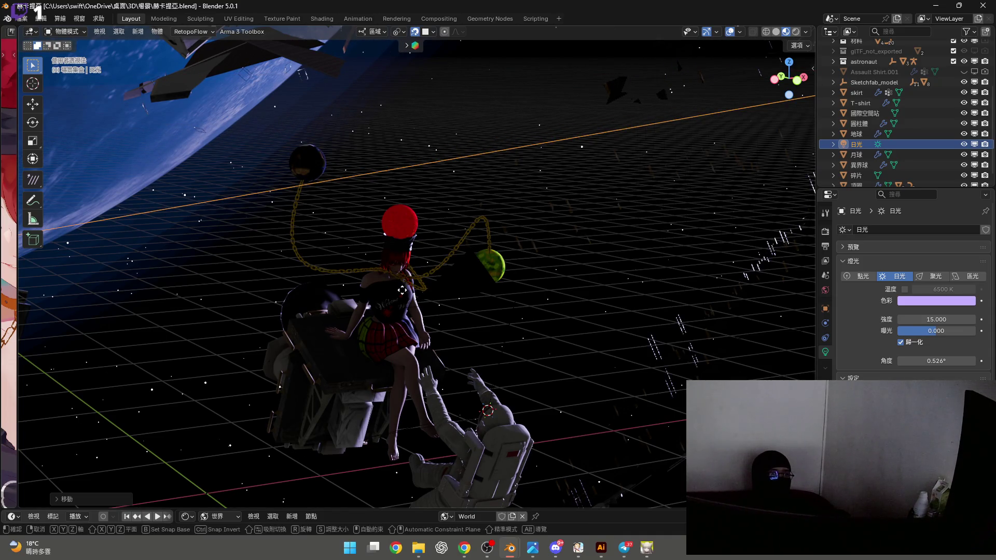
pyautogui.press('g')
pyautogui.click(447, 40)
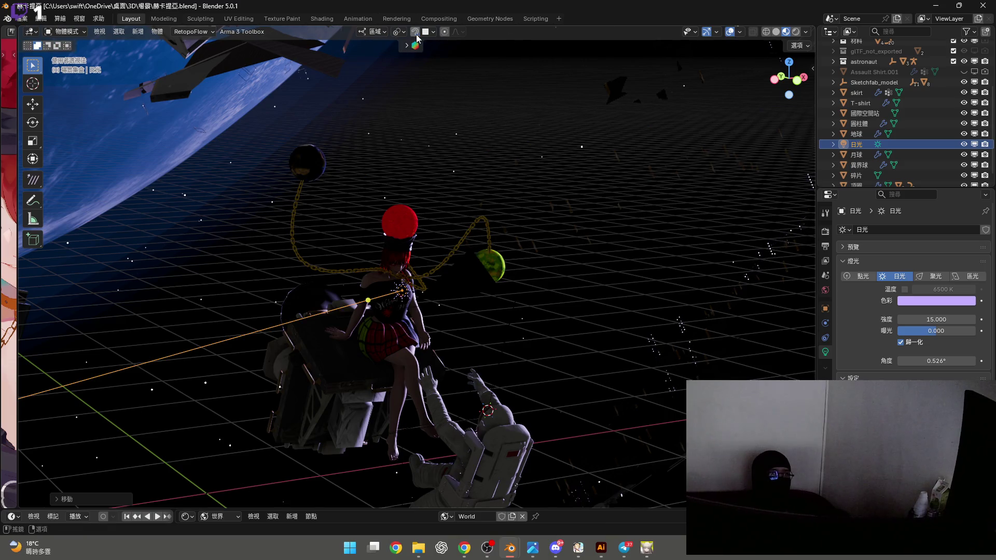
# Shift the sun along the X axis and aim its direction toward the figure
pyautogui.click(797, 81)
pyautogui.scroll(5, 388, 284)
pyautogui.moveTo(384, 303)
pyautogui.mouseDown(button='middle')
pyautogui.moveTo(378, 321)
pyautogui.moveTo(379, 282)
pyautogui.moveTo(395, 315)
pyautogui.mouseUp(button='middle')
pyautogui.press('g')
pyautogui.press('x')
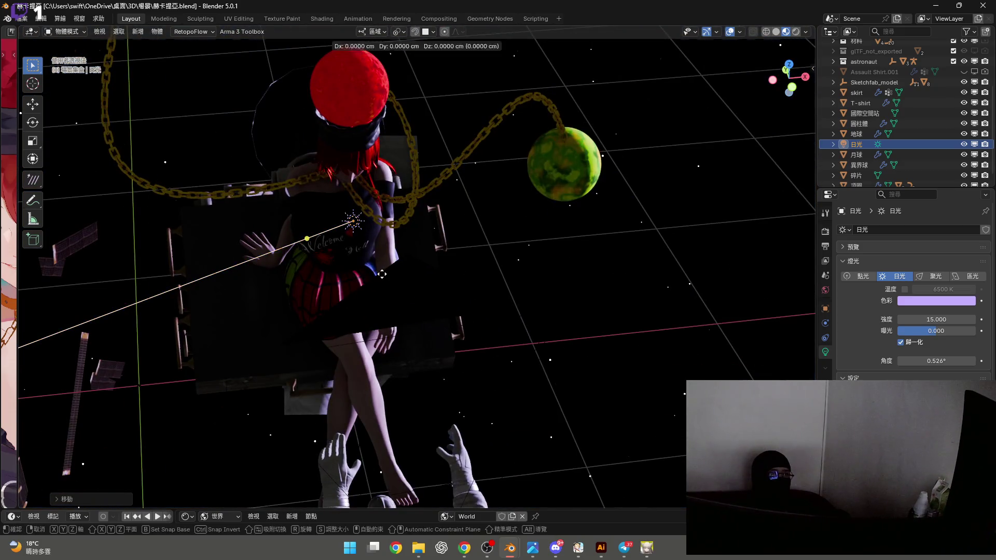
pyautogui.click(403, 247)
pyautogui.moveTo(403, 247); pyautogui.dragTo(736, 191, button='middle')
pyautogui.moveTo(715, 186)
pyautogui.mouseDown()
pyautogui.moveTo(669, 223)
pyautogui.moveTo(596, 236)
pyautogui.moveTo(551, 228)
pyautogui.moveTo(501, 245)
pyautogui.mouseUp()
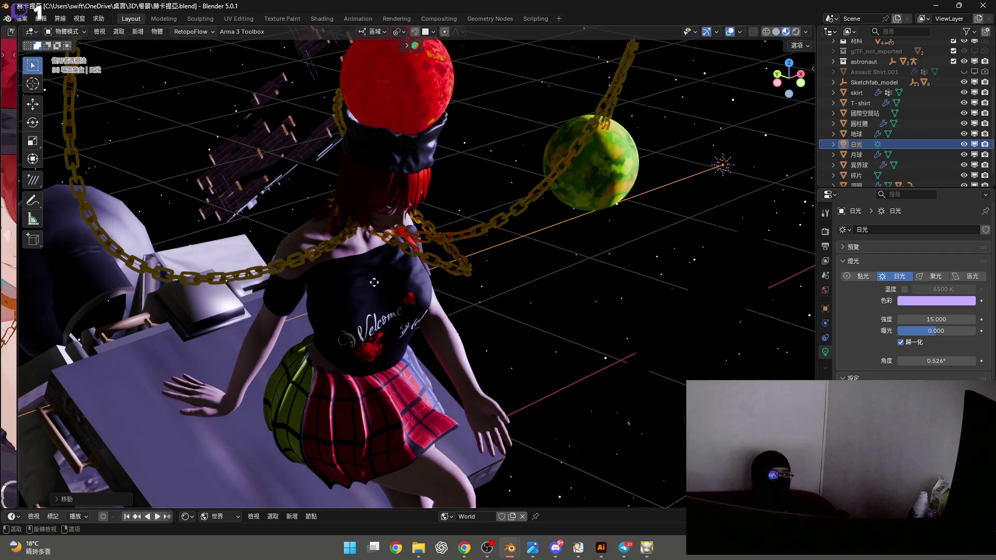
# Aim the sun's beam nearly horizontally across the scene and return to the camera view
pyautogui.moveTo(400, 300)
pyautogui.mouseDown(button='middle')
pyautogui.moveTo(350, 277)
pyautogui.moveTo(433, 287)
pyautogui.moveTo(410, 262)
pyautogui.mouseUp(button='middle')
pyautogui.click(789, 81)
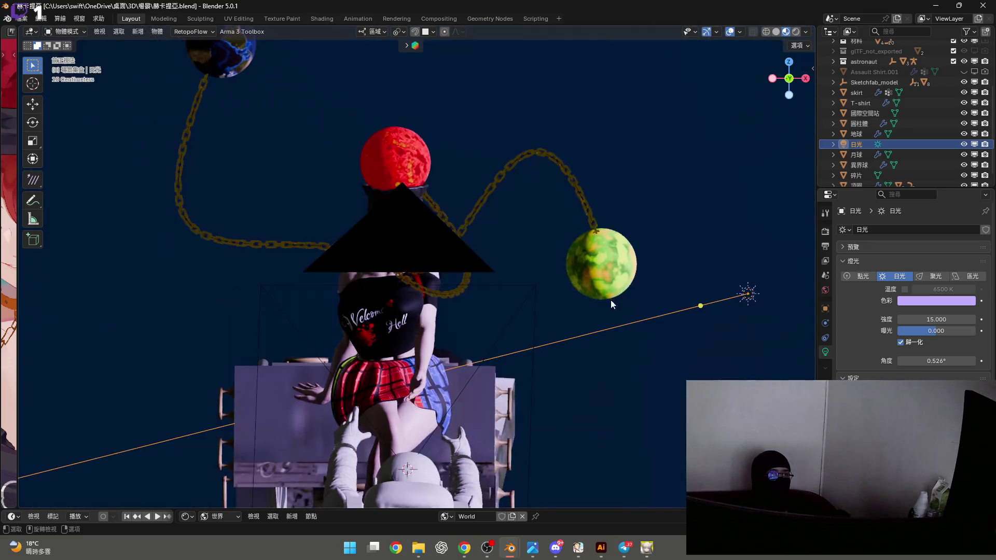
pyautogui.scroll(2, 674, 317)
pyautogui.keyDown('shift'); pyautogui.moveTo(674, 317); pyautogui.dragTo(593, 295, button='middle'); pyautogui.keyUp('shift')
pyautogui.moveTo(713, 277)
pyautogui.mouseDown()
pyautogui.moveTo(525, 289)
pyautogui.moveTo(257, 279)
pyautogui.moveTo(240, 254)
pyautogui.moveTo(253, 266)
pyautogui.mouseUp()
pyautogui.press('KP_0')
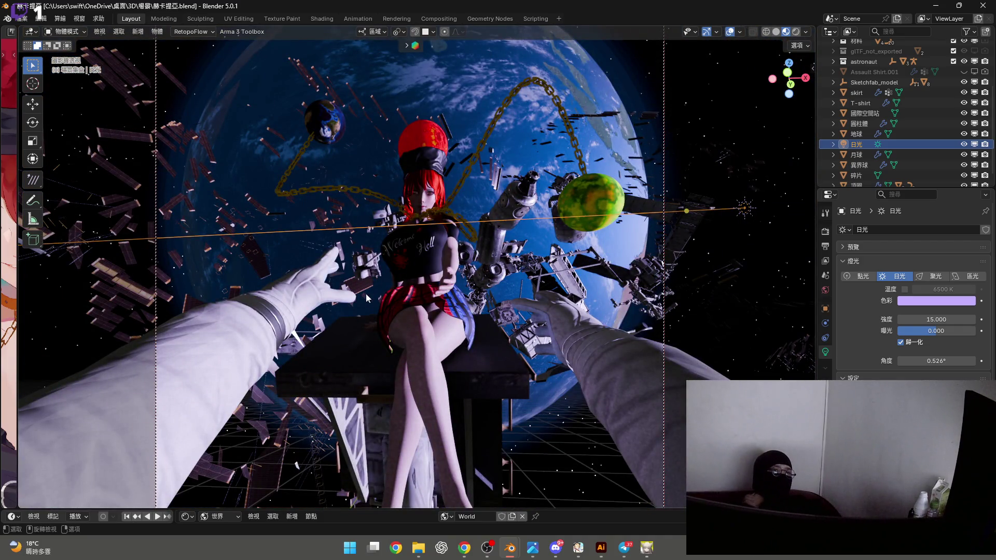
# Try sun strengths of 10, 5, 20 and 10 in the 強度 field
pyautogui.moveTo(939, 318); pyautogui.dragTo(928, 319)
pyautogui.press('Escape')
pyautogui.click(936, 320)
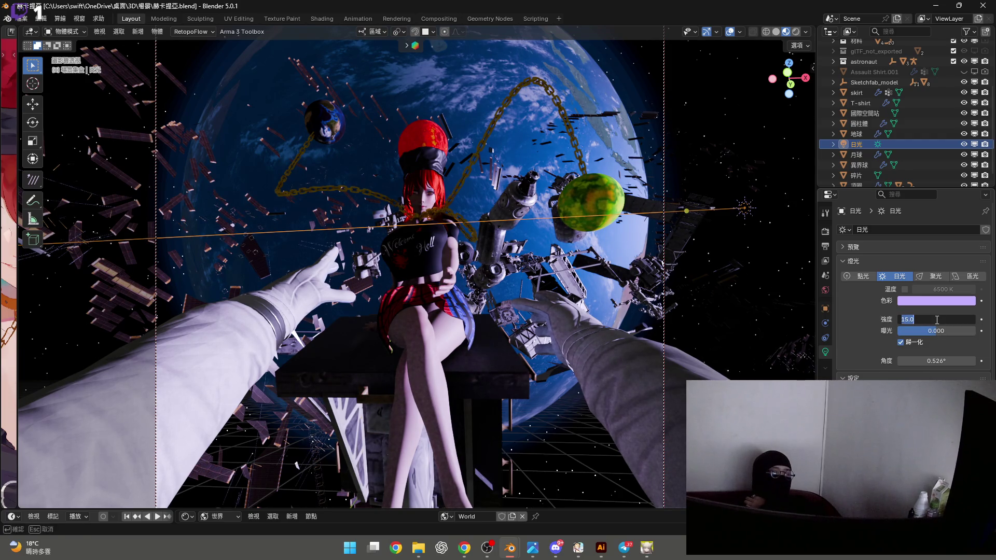
pyautogui.write('10')
pyautogui.press('Return')
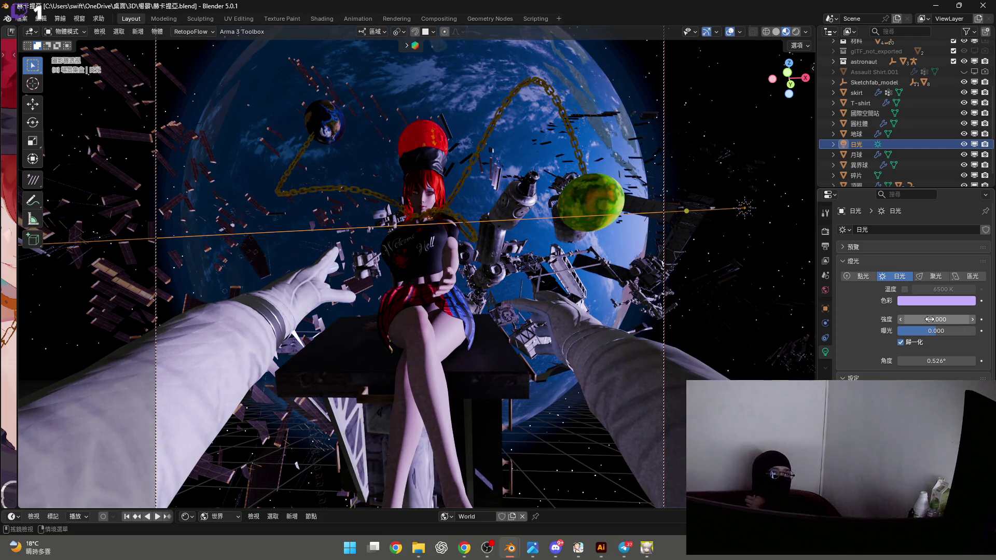
pyautogui.click(931, 320)
pyautogui.press('Return')
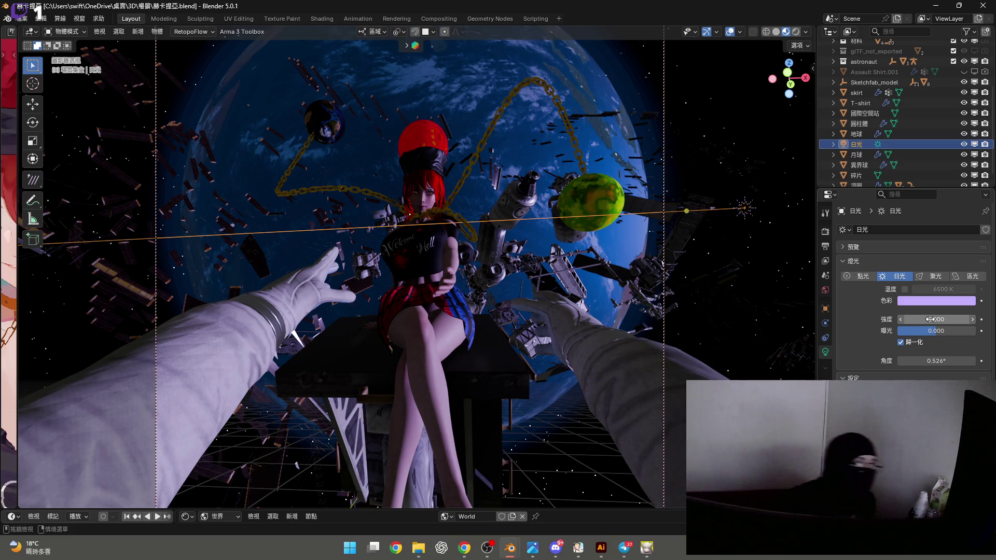
pyautogui.click(931, 320)
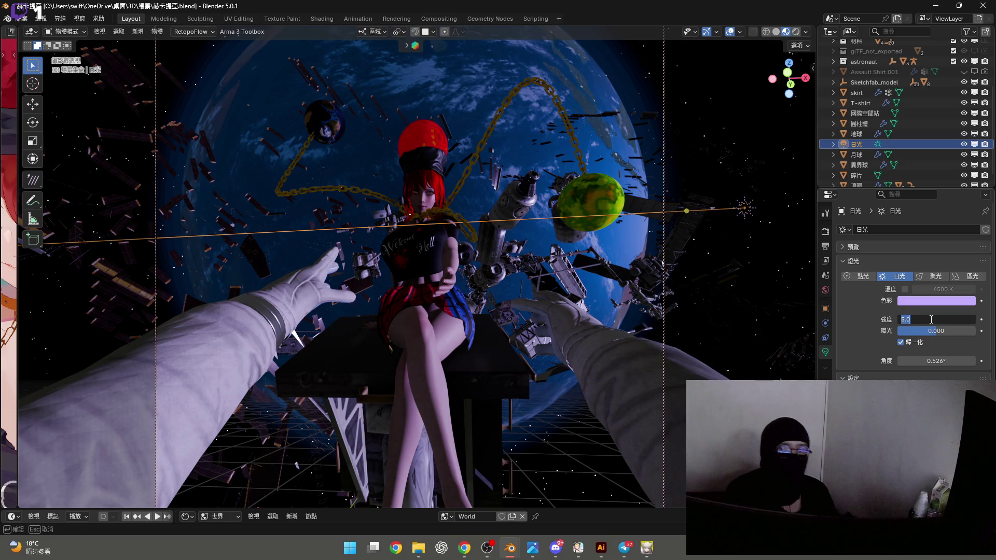
pyautogui.write('20')
pyautogui.press('Return')
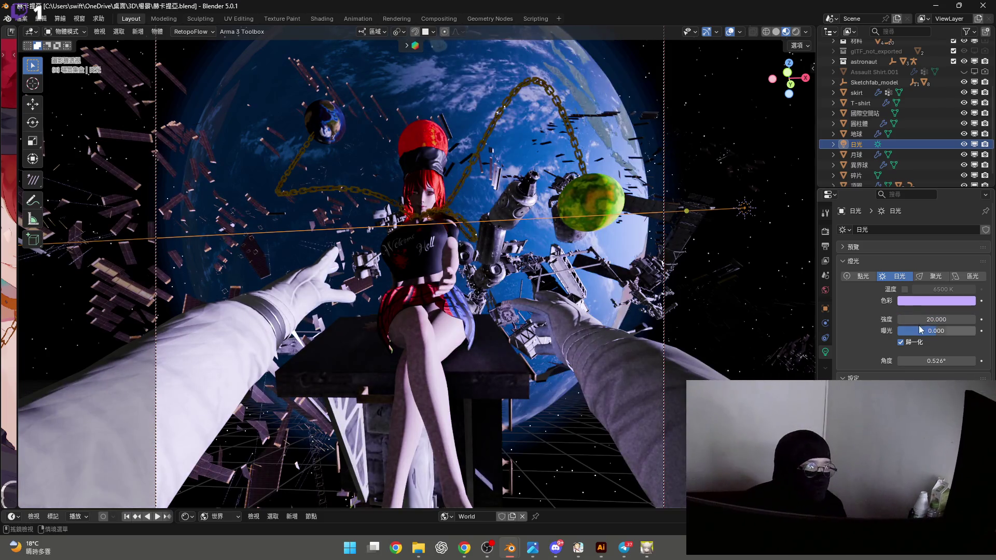
pyautogui.click(917, 317)
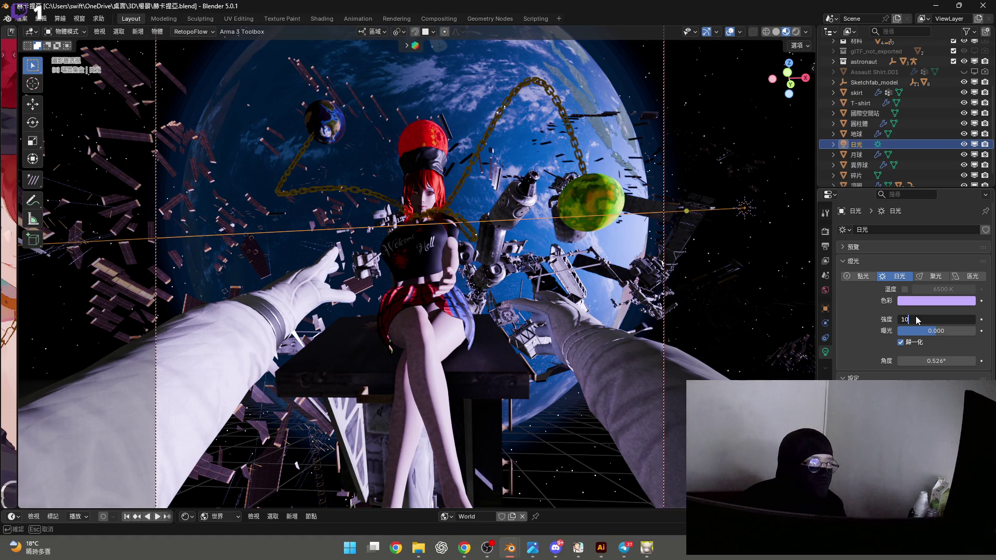
pyautogui.press('Return')
# Test a darker exposure, keep 曝光 at 0, settle strength at 12, and tint the light lavender
pyautogui.moveTo(918, 331)
pyautogui.mouseDown()
pyautogui.moveTo(882, 330)
pyautogui.moveTo(899, 330)
pyautogui.mouseUp()
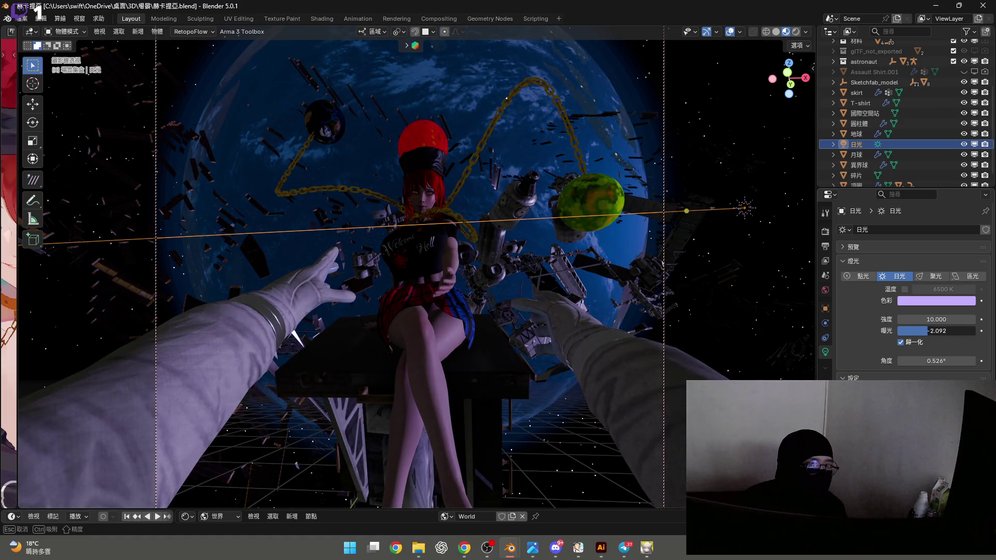
pyautogui.press('Escape')
pyautogui.click(933, 319)
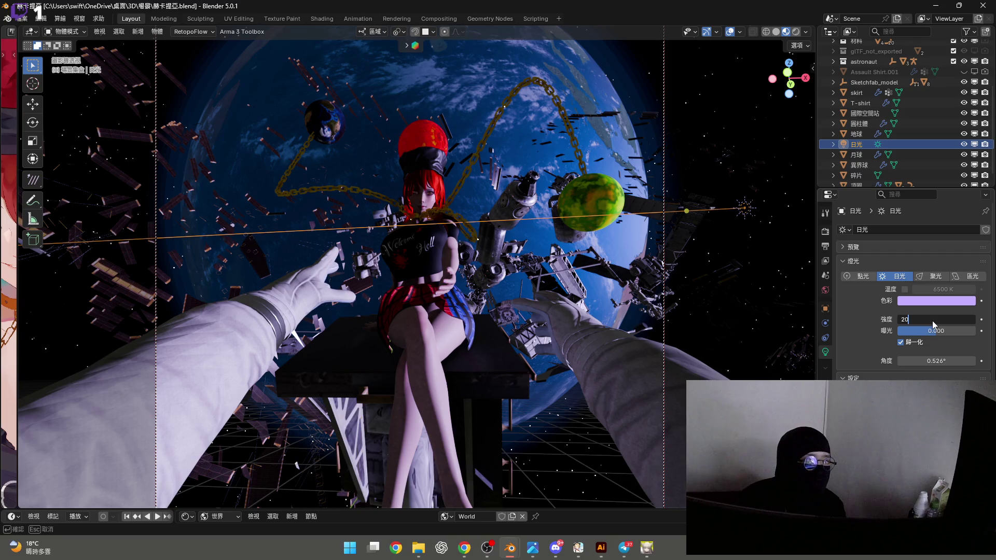
pyautogui.press('Return')
pyautogui.moveTo(934, 331)
pyautogui.mouseDown()
pyautogui.moveTo(898, 330)
pyautogui.moveTo(933, 332)
pyautogui.mouseUp()
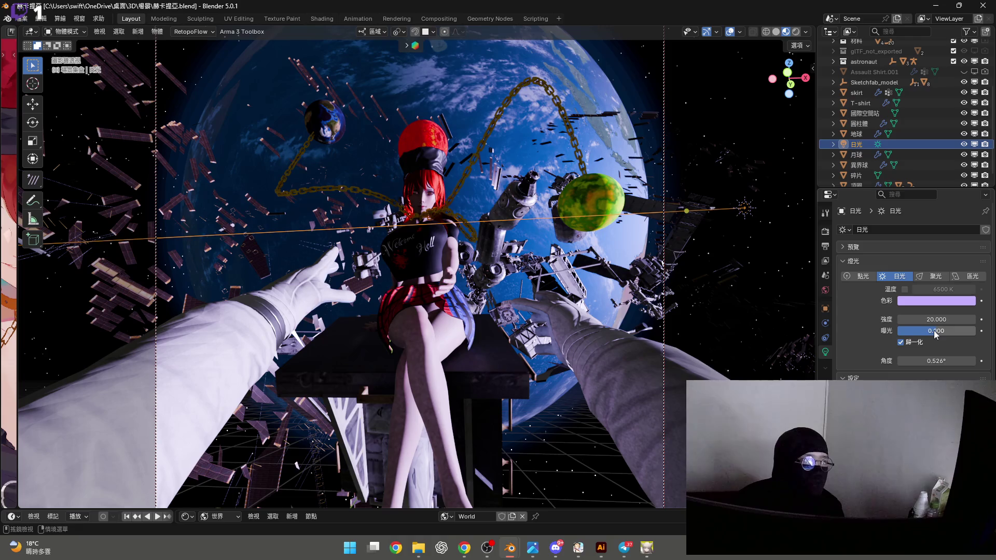
pyautogui.click(938, 320)
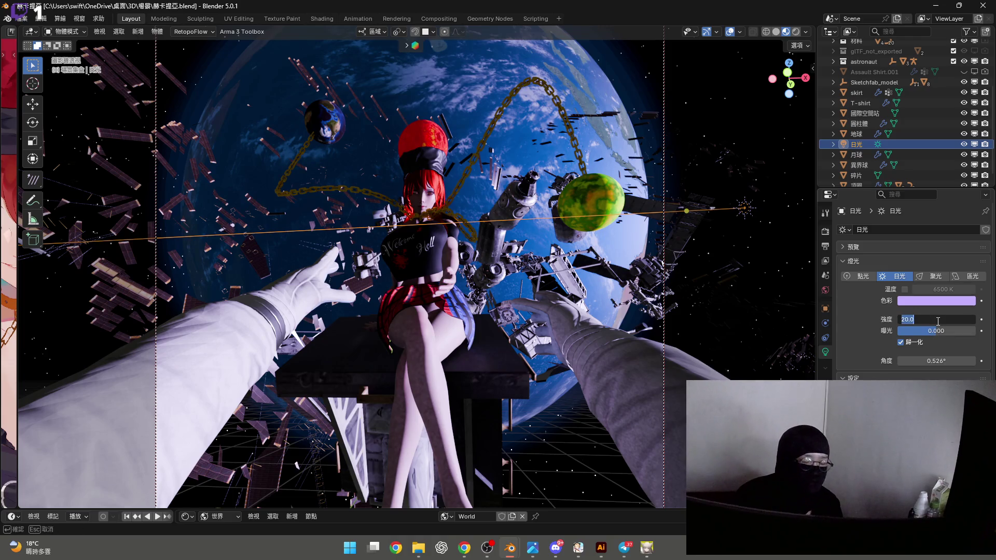
pyautogui.write('12')
pyautogui.press('Return')
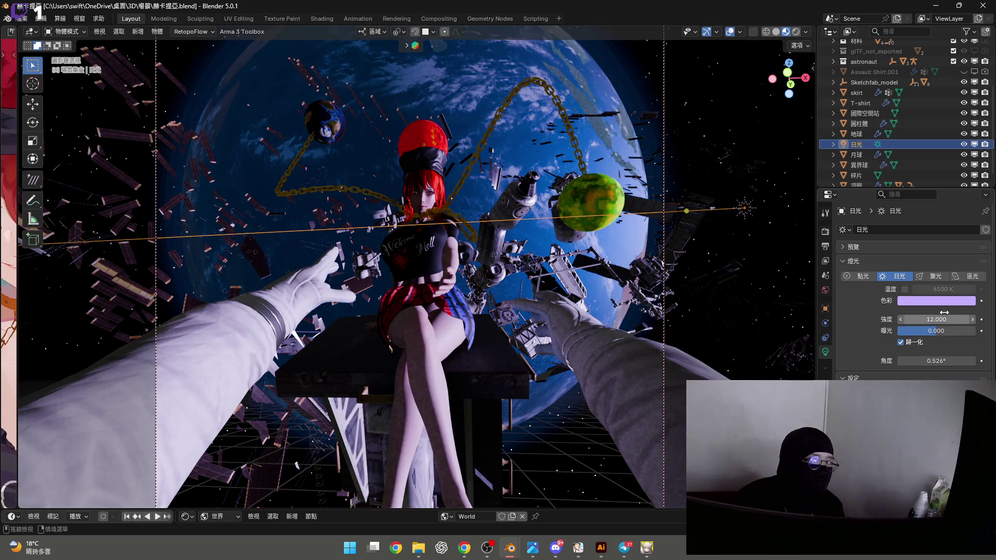
pyautogui.click(934, 301)
pyautogui.moveTo(929, 181)
pyautogui.mouseDown()
pyautogui.moveTo(914, 167)
pyautogui.moveTo(931, 168)
pyautogui.mouseUp()
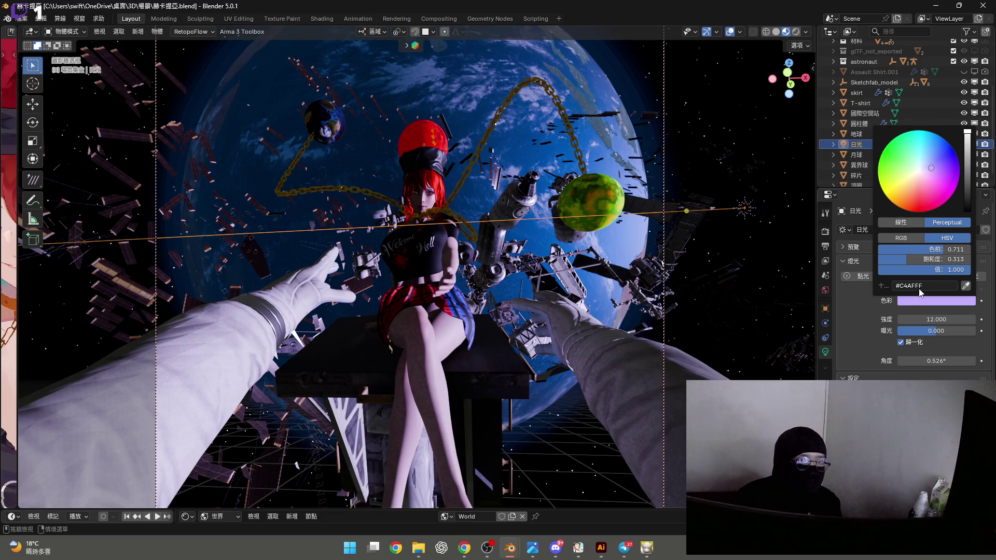
# Enter hex FFFFFF to make the sun light pure white and close the picker
pyautogui.click(935, 285)
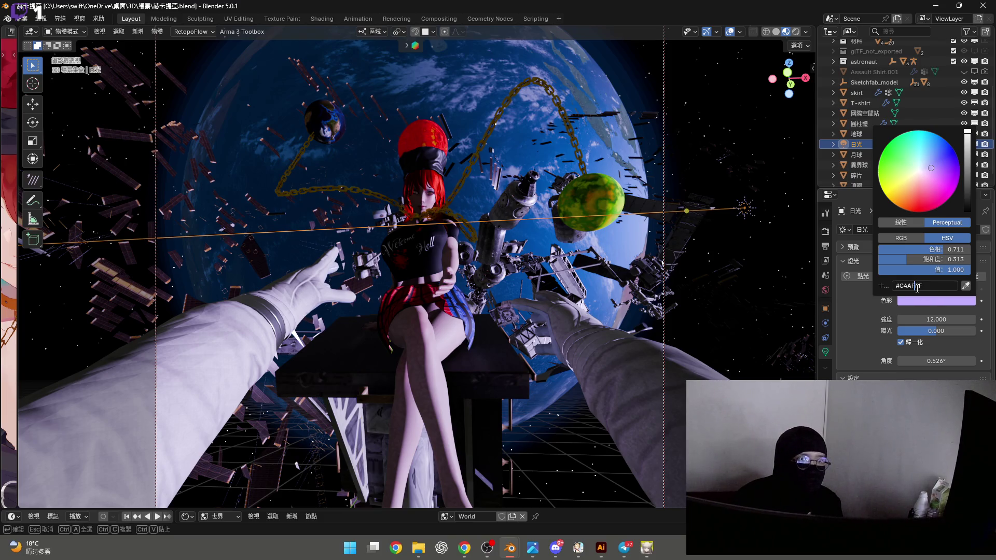
pyautogui.write('ffffff')
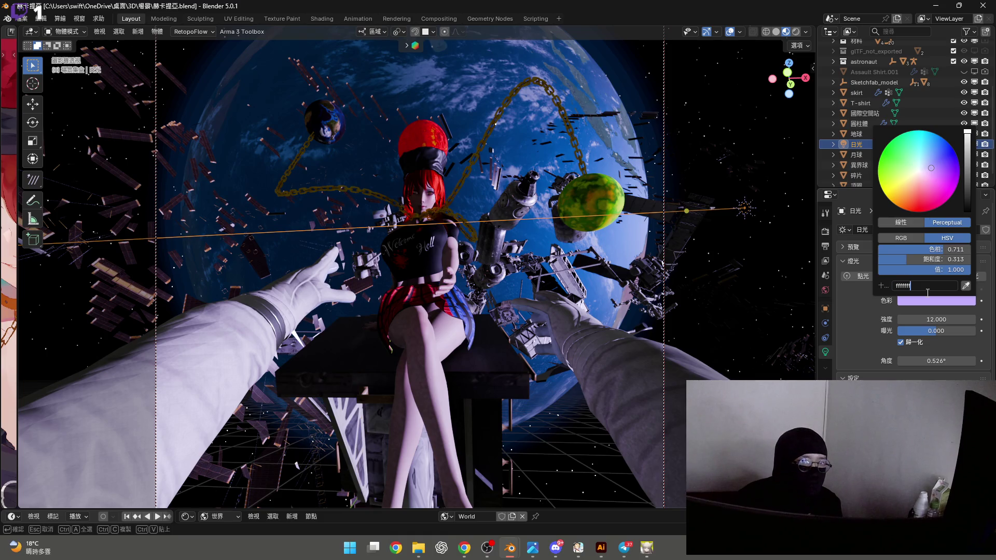
pyautogui.press('Return')
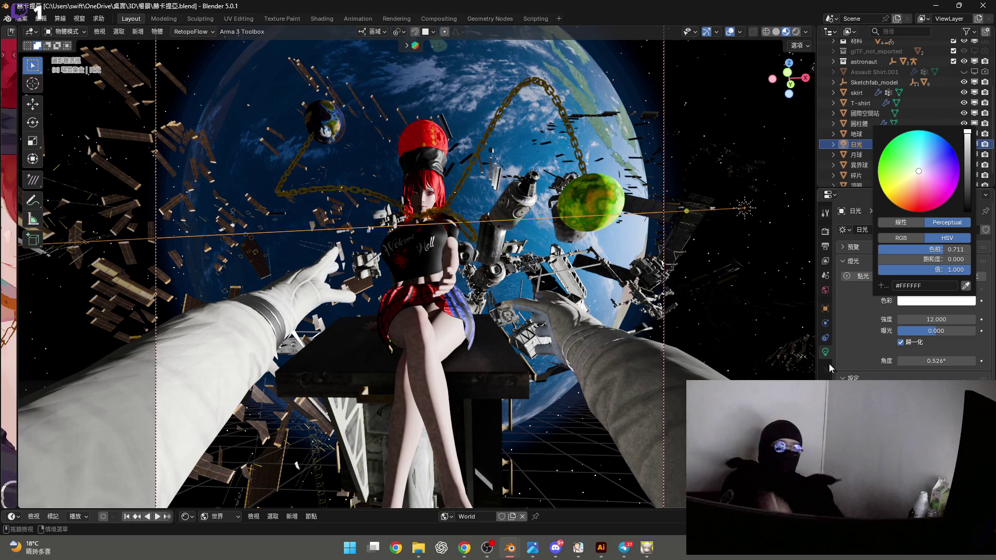
pyautogui.click(903, 346)
# Toggle the sun's Normalize option off and on twice to compare the lighting
pyautogui.click(902, 343)
pyautogui.click(901, 343)
pyautogui.click(901, 343)
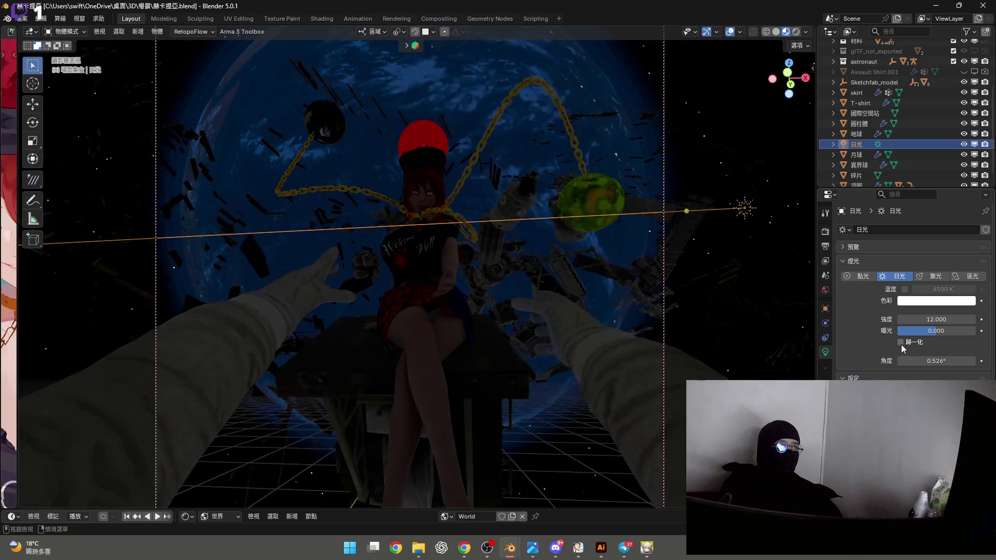
pyautogui.click(901, 342)
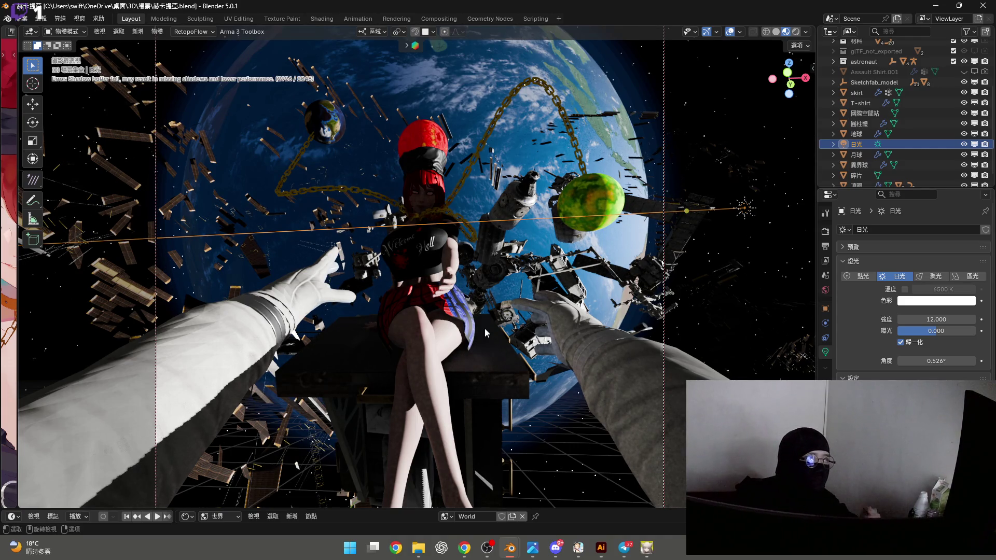
# From the front view, move the sun light along the Y axis
pyautogui.press('KP_1')
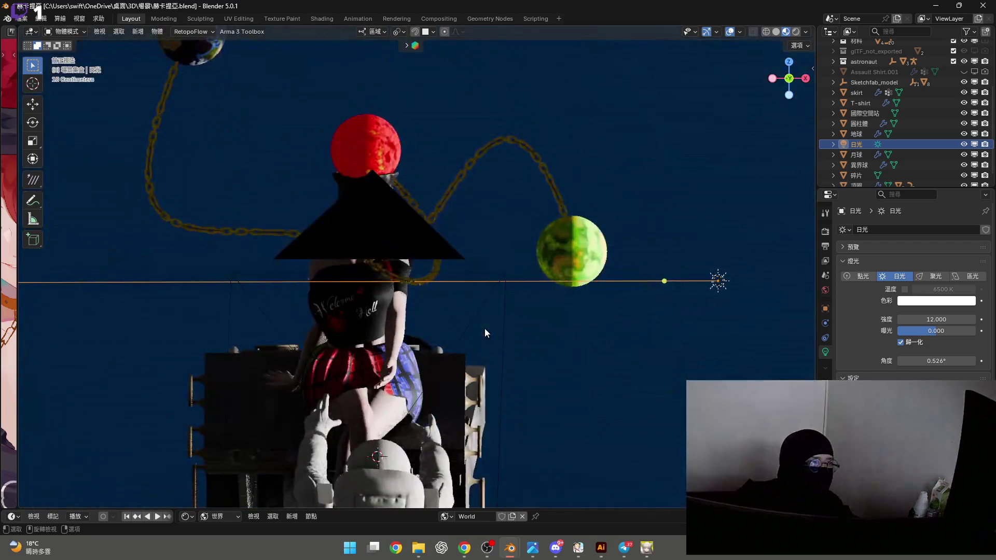
pyautogui.moveTo(448, 340)
pyautogui.mouseDown(button='middle')
pyautogui.moveTo(489, 328)
pyautogui.moveTo(441, 350)
pyautogui.moveTo(437, 307)
pyautogui.moveTo(418, 286)
pyautogui.moveTo(338, 300)
pyautogui.moveTo(446, 317)
pyautogui.moveTo(452, 335)
pyautogui.moveTo(425, 310)
pyautogui.mouseUp(button='middle')
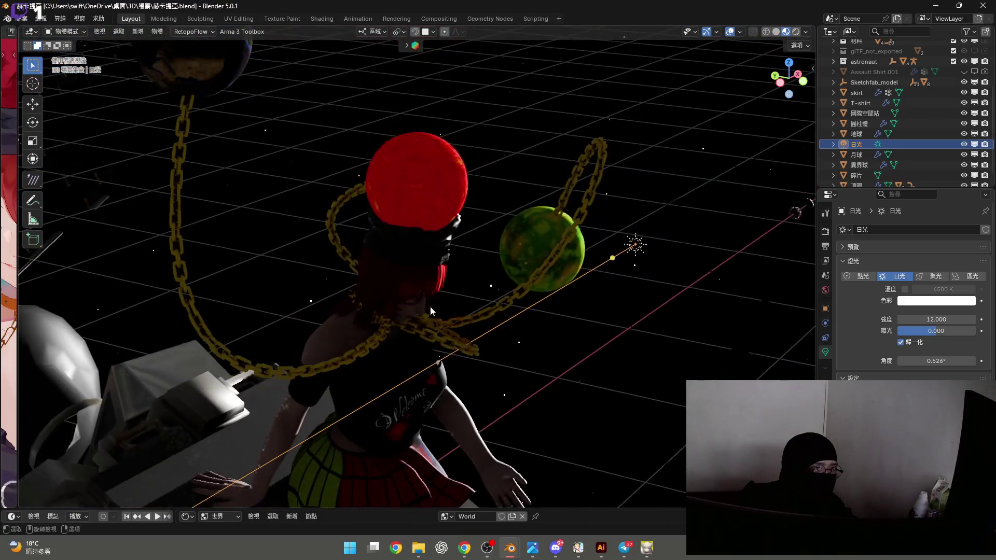
pyautogui.scroll(2, 390, 326)
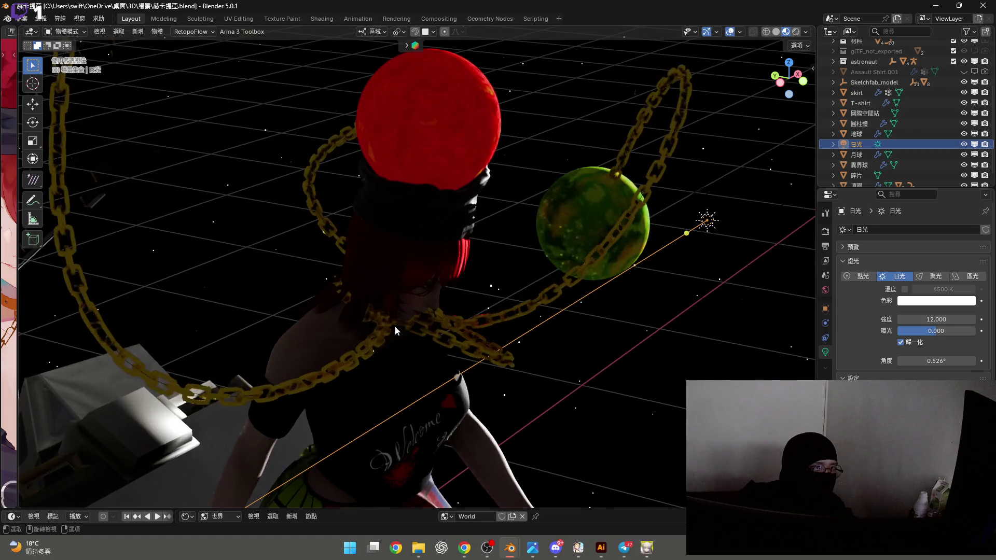
pyautogui.press('g')
pyautogui.press('x')
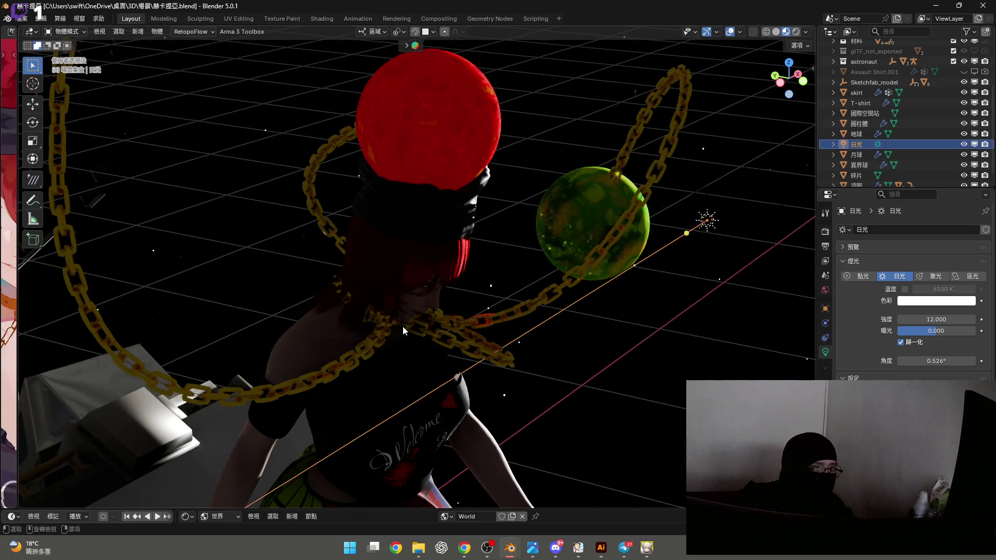
pyautogui.press('y')
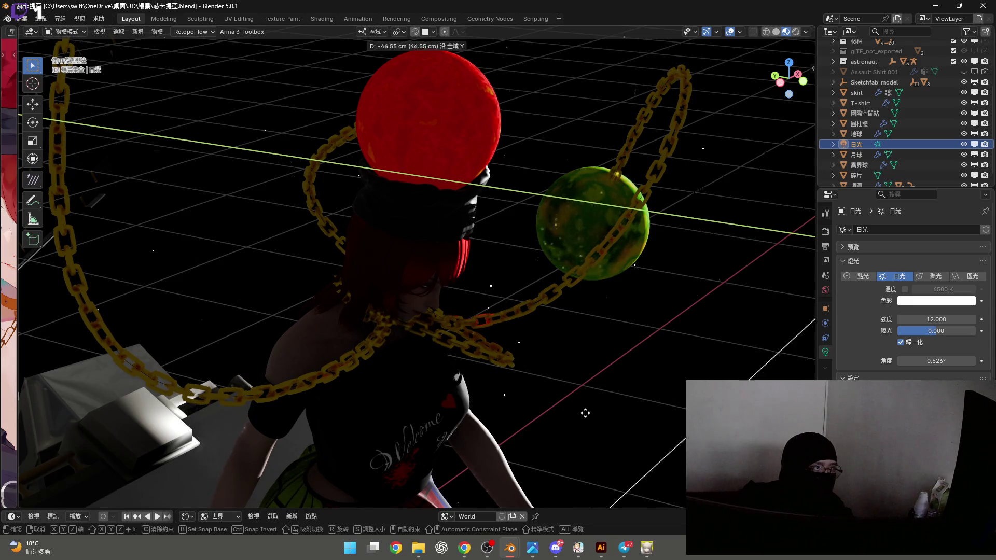
pyautogui.click(521, 372)
# Re-aim the sun light and rotate it about its local X axis
pyautogui.moveTo(521, 371)
pyautogui.mouseDown(button='middle')
pyautogui.moveTo(464, 368)
pyautogui.moveTo(763, 313)
pyautogui.mouseUp(button='middle')
pyautogui.moveTo(801, 275)
pyautogui.mouseDown()
pyautogui.moveTo(467, 363)
pyautogui.moveTo(374, 353)
pyautogui.mouseUp()
pyautogui.moveTo(374, 353); pyautogui.dragTo(676, 418, button='middle')
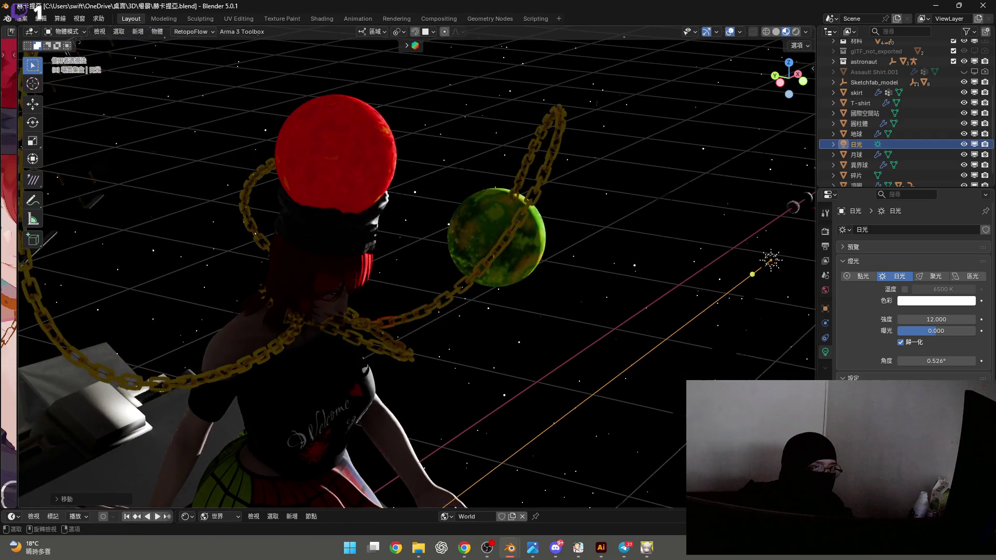
pyautogui.press('r')
pyautogui.press('x')
pyautogui.press('x')
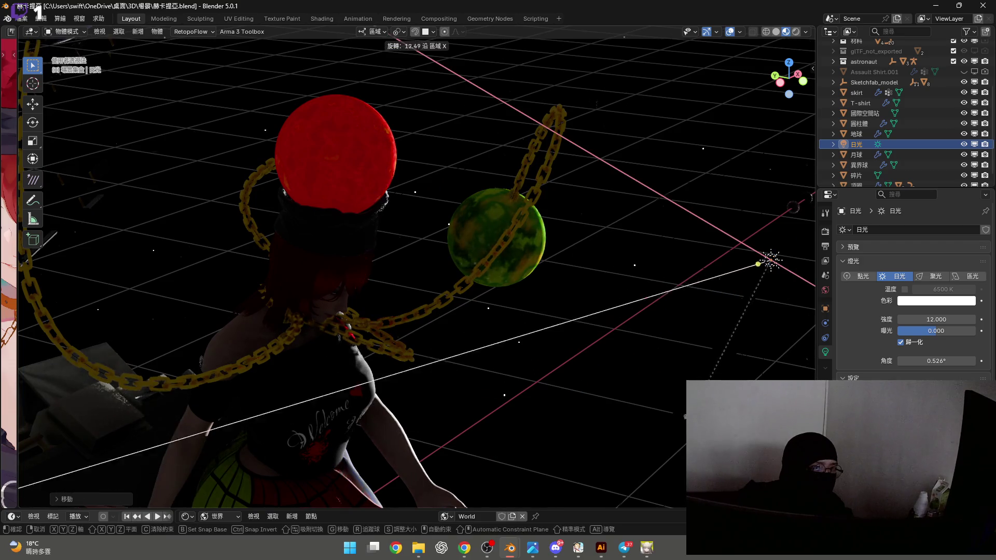
pyautogui.press('Return')
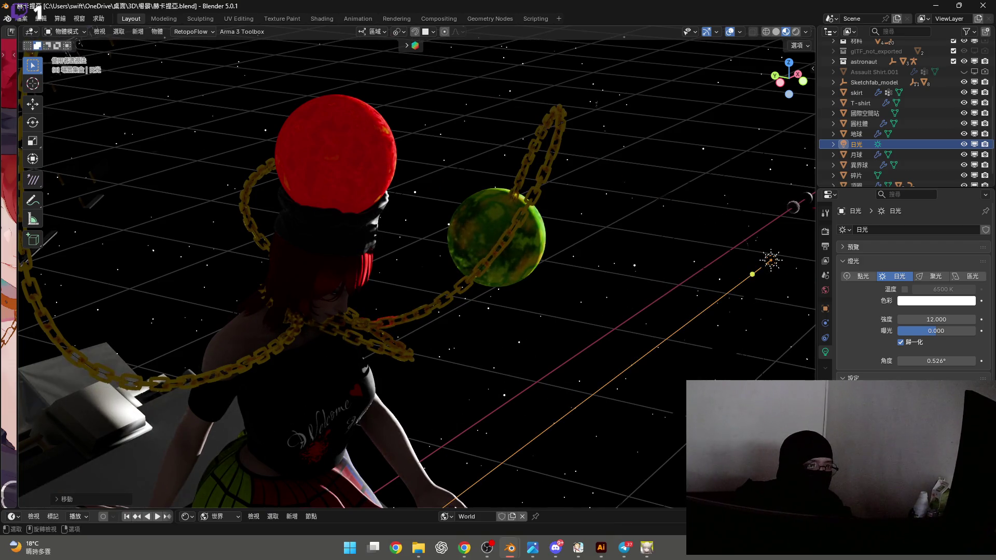
# Rotate the sun about global Z, view through the camera, and begin another Z rotation
pyautogui.moveTo(788, 415); pyautogui.dragTo(778, 414, button='middle')
pyautogui.press('r')
pyautogui.press('y')
pyautogui.press('y')
pyautogui.press('y')
pyautogui.press('z')
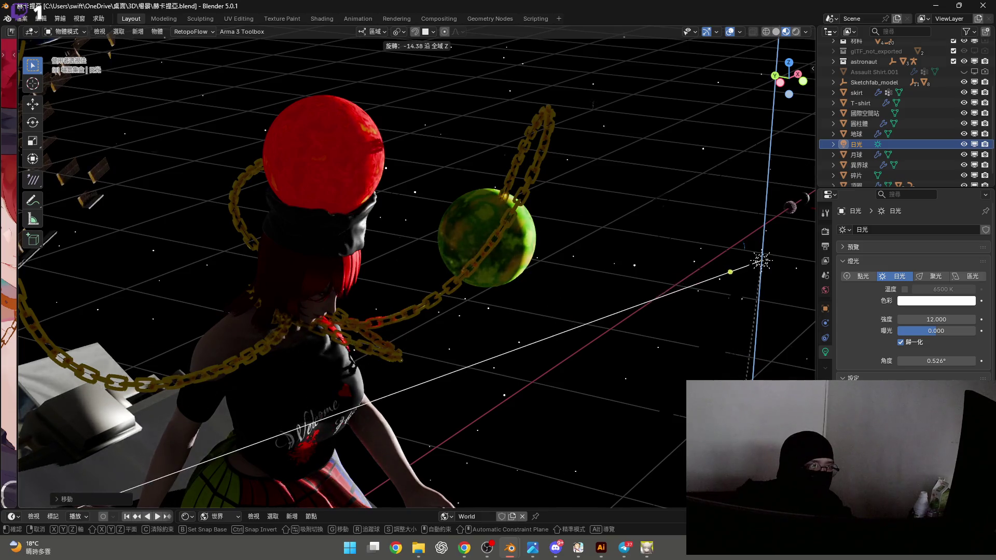
pyautogui.click(592, 375)
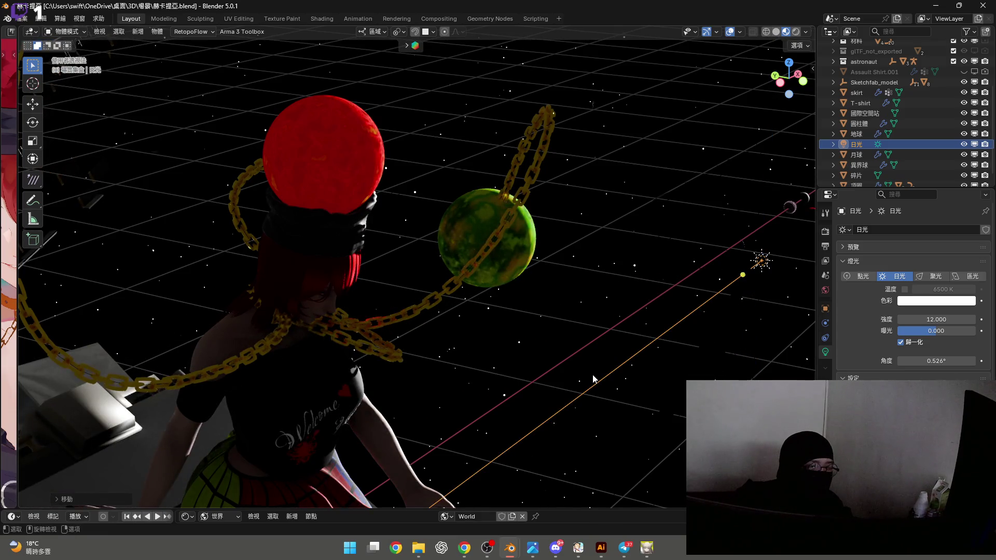
pyautogui.press('KP_0')
pyautogui.press('r')
pyautogui.press('z')
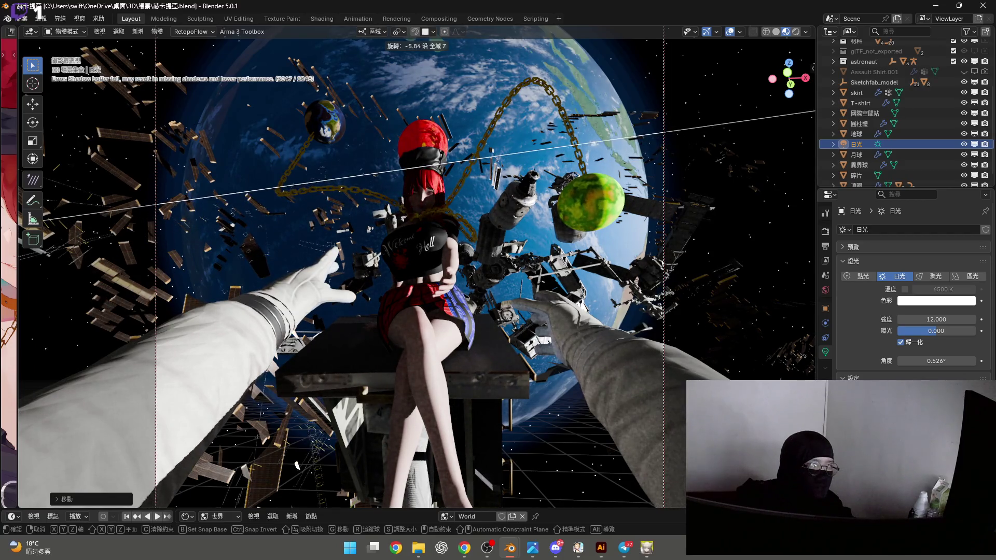
# Confirm the sun's Z rotation and rotate it once more around global Z
pyautogui.press('Return')
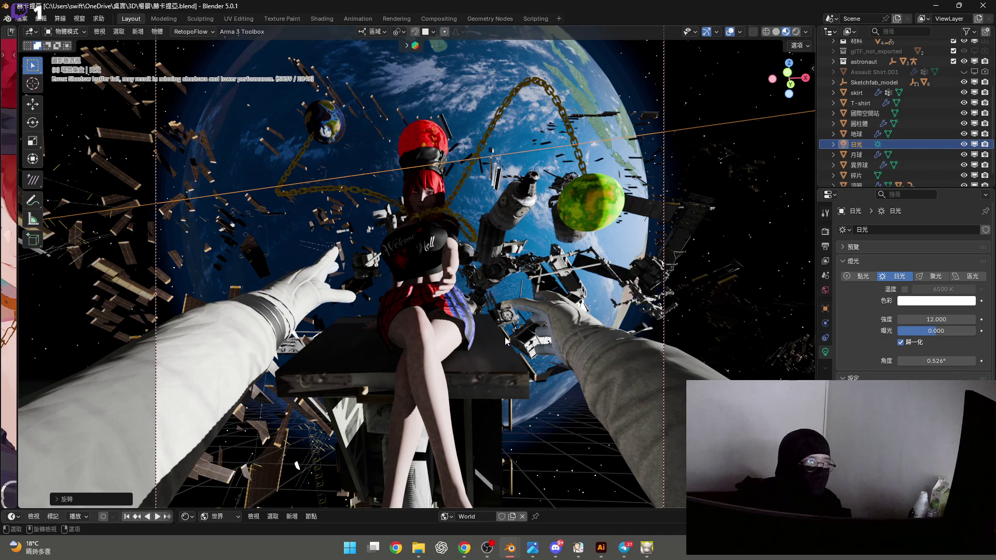
pyautogui.press('r')
pyautogui.press('z')
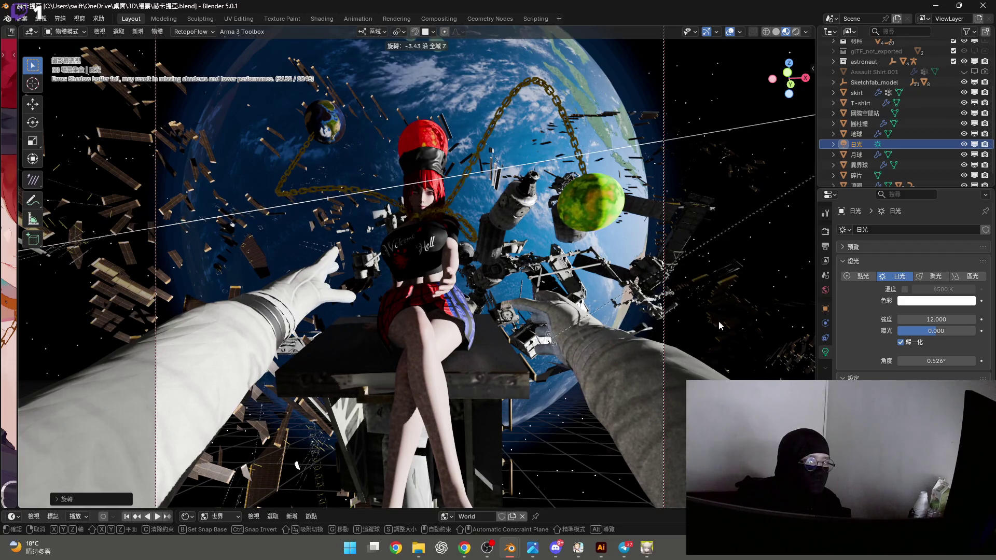
pyautogui.click(936, 323)
# Try a sun strength of 10, then settle it at 8
pyautogui.click(936, 320)
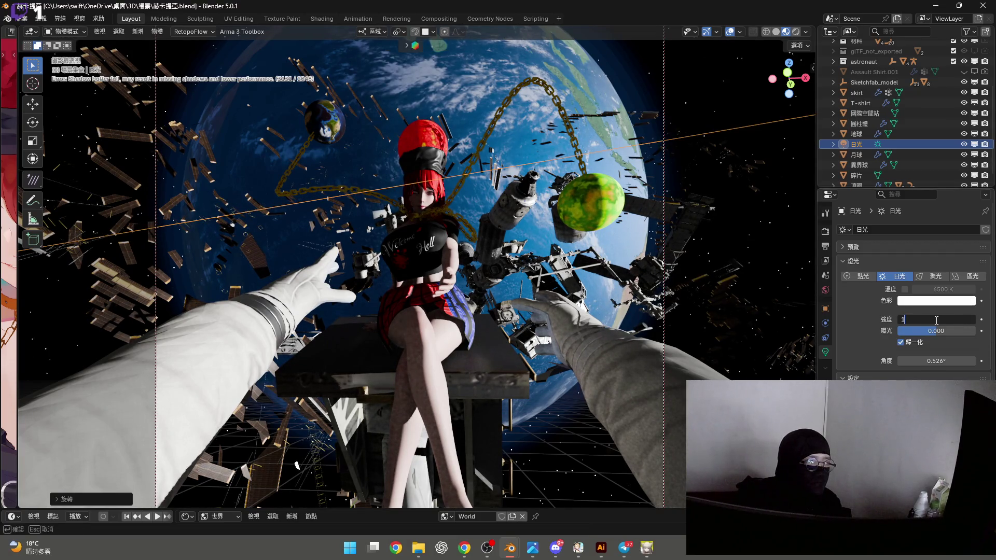
pyautogui.write('0')
pyautogui.press('Return')
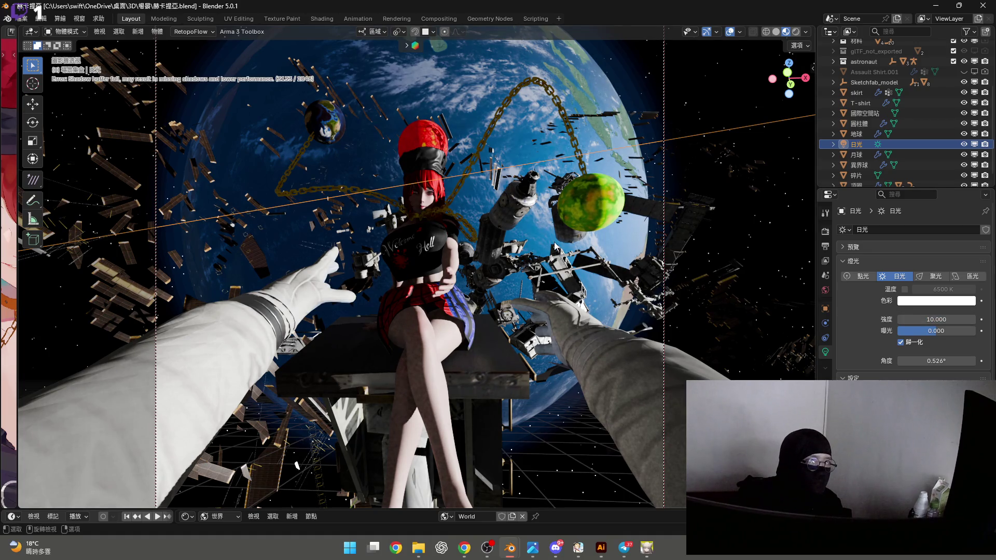
pyautogui.moveTo(957, 320); pyautogui.dragTo(919, 321)
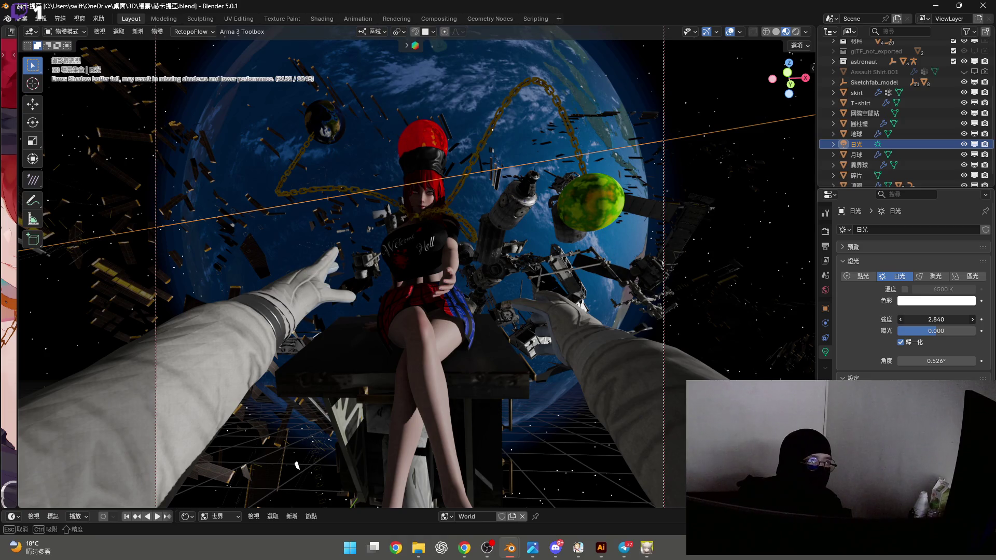
pyautogui.moveTo(919, 321); pyautogui.dragTo(941, 320)
pyautogui.click(941, 320)
pyautogui.write('8.000')
pyautogui.press('Return')
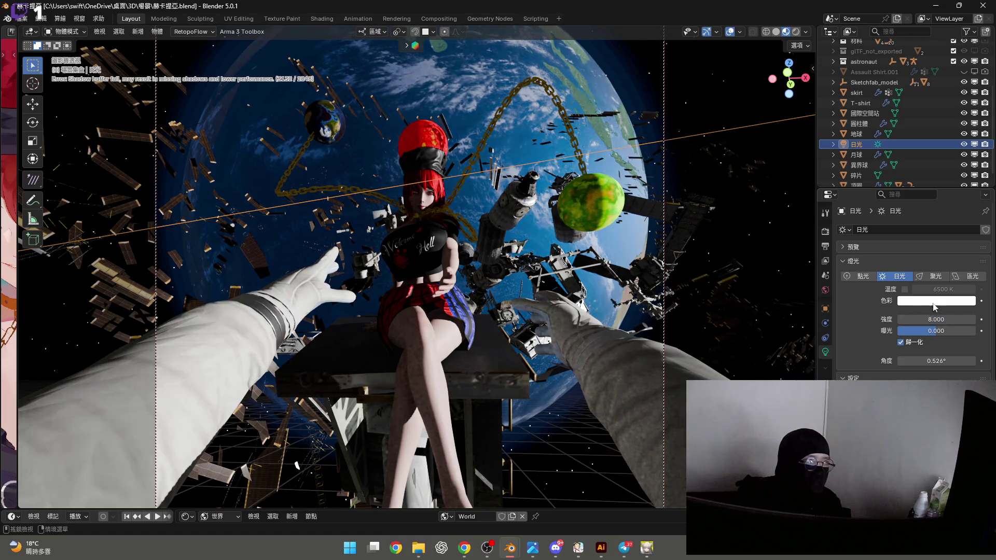
# Test purple, pink and pale blue tints, then return the sun colour to white #FFFFFF
pyautogui.click(938, 301)
pyautogui.click(943, 166)
pyautogui.click(932, 180)
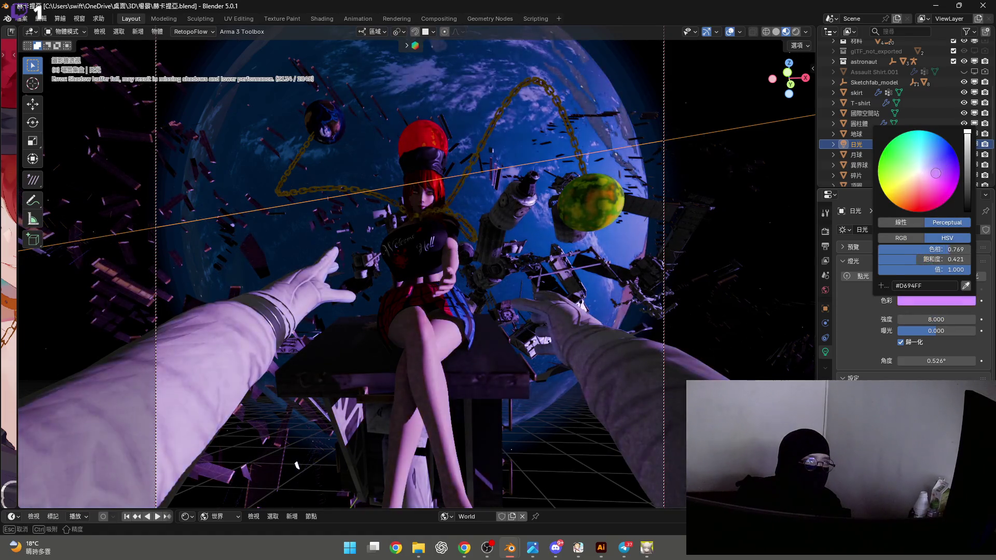
pyautogui.click(928, 165)
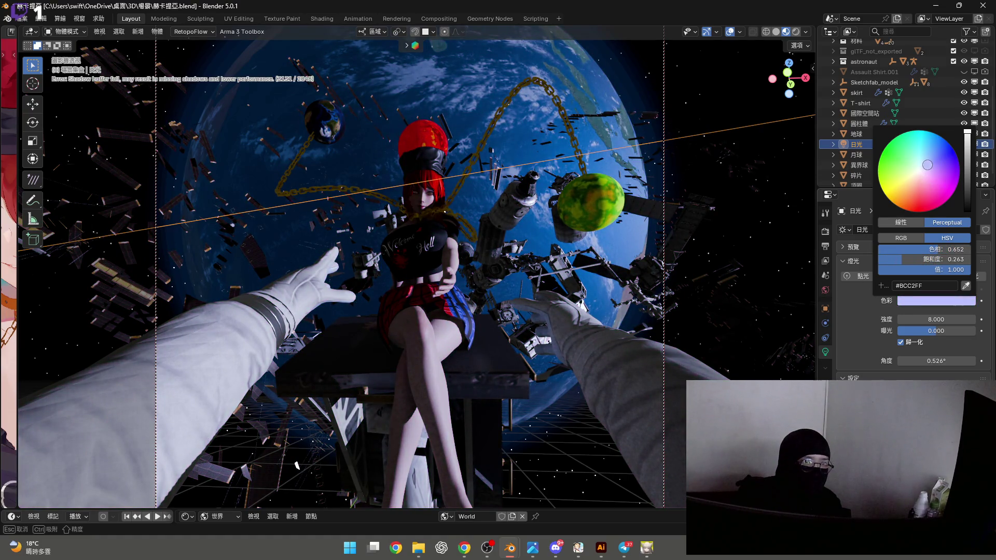
pyautogui.moveTo(928, 165); pyautogui.dragTo(919, 171)
pyautogui.hotkey('alt', 'Tab')
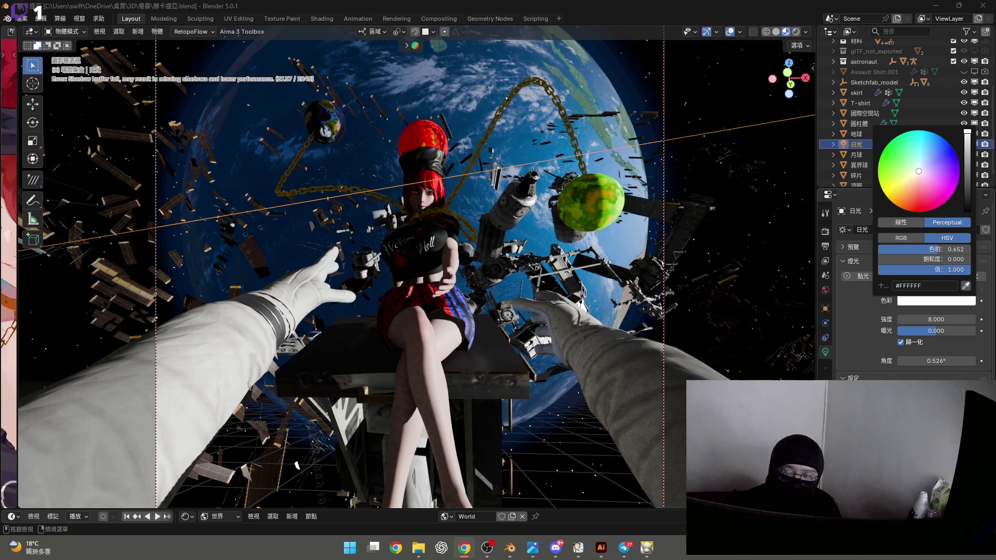
# Close the colour picker and try the Spot light type before switching back to Sun
pyautogui.click(494, 218)
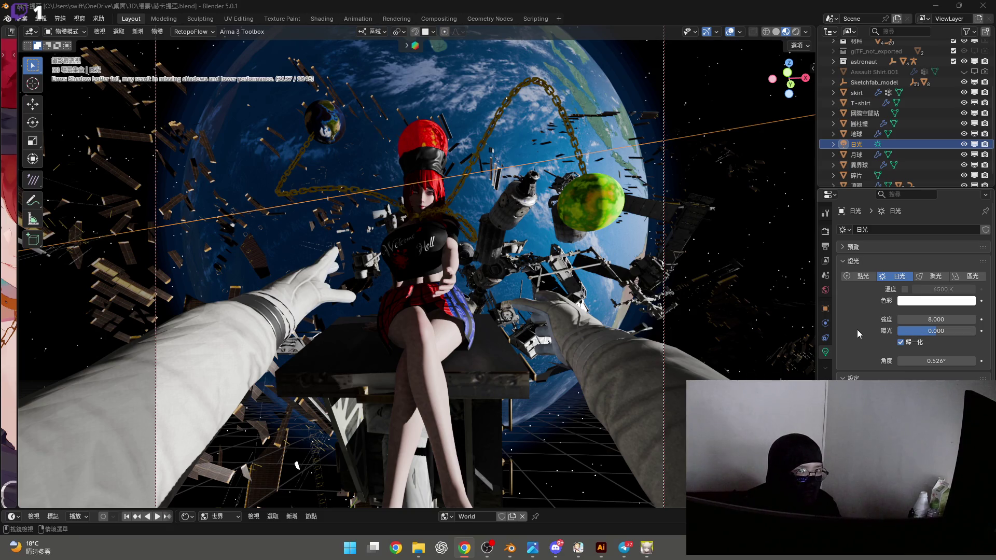
pyautogui.click(942, 276)
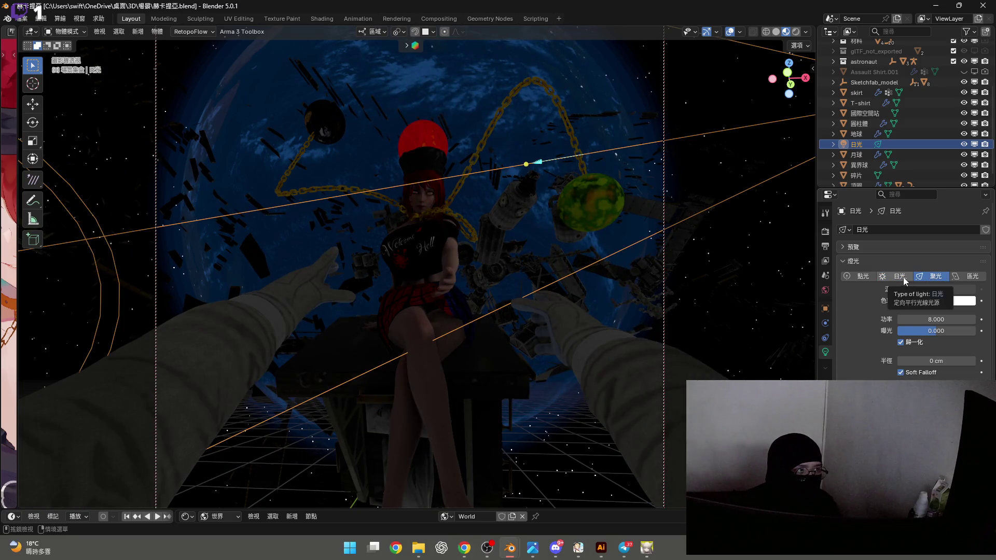
pyautogui.keyDown('ctrl'); pyautogui.scroll(-1, 898, 279); pyautogui.keyUp('ctrl')
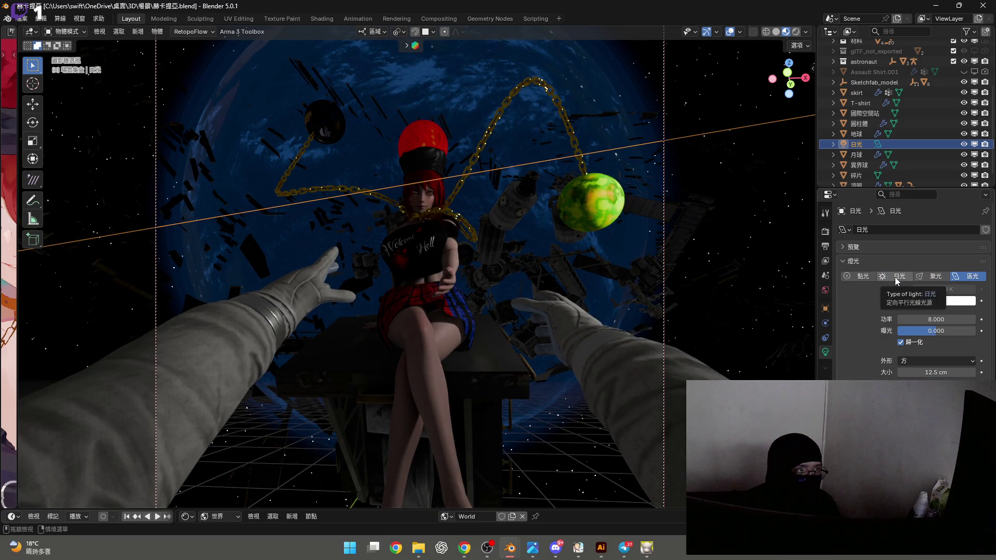
pyautogui.click(896, 279)
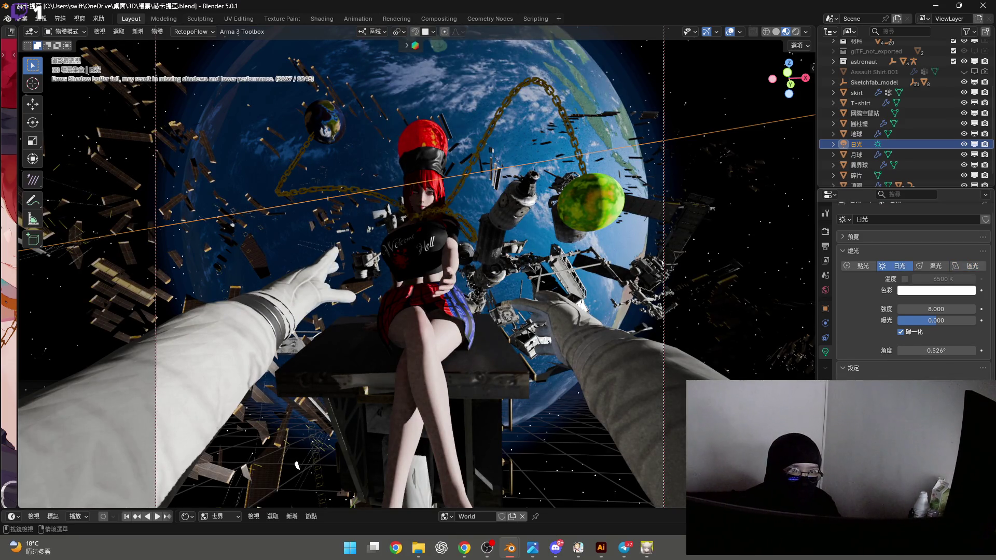
# Adjust the Light properties again, then select the camera 攝影機.001
pyautogui.scroll(1, 913, 291)
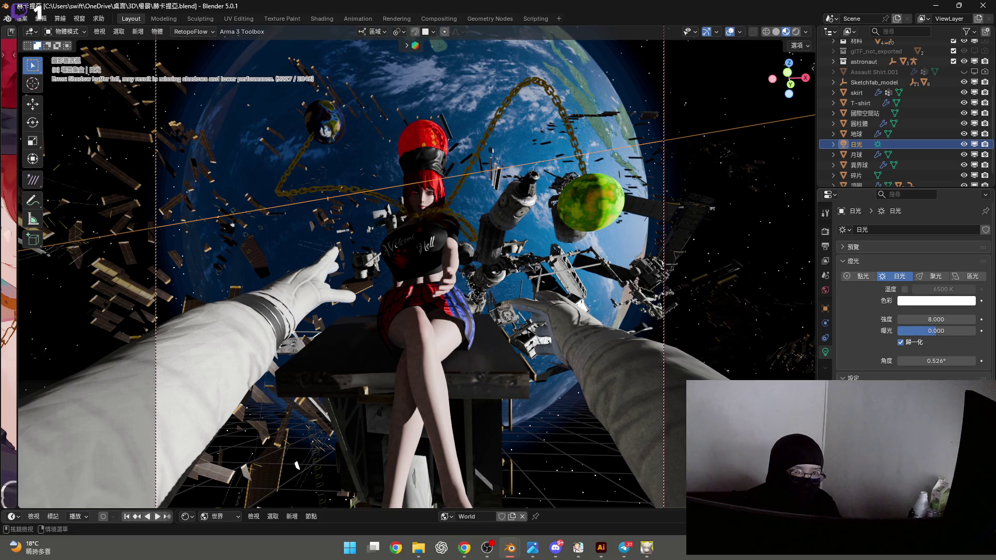
pyautogui.doubleClick(870, 254)
pyautogui.click(865, 247)
pyautogui.click(862, 248)
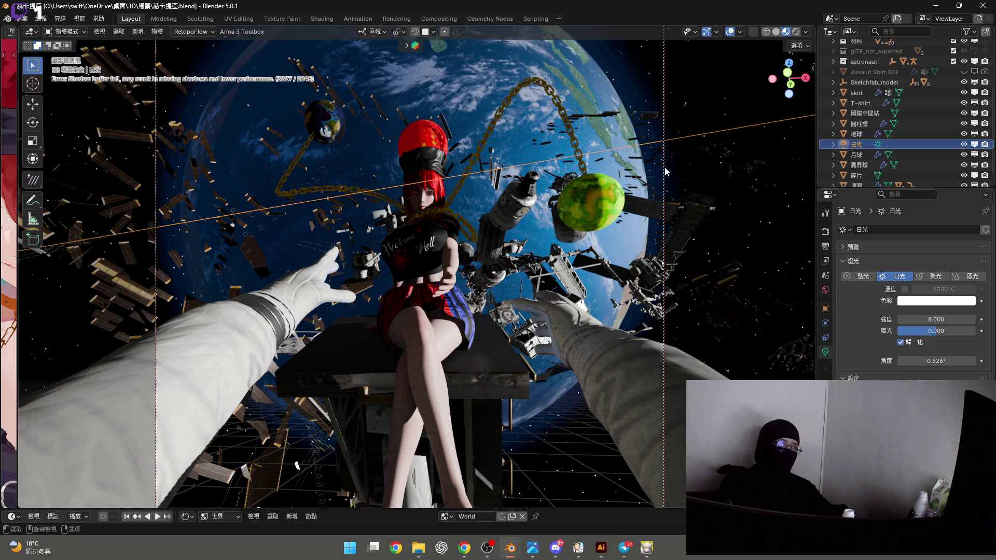
pyautogui.click(664, 337)
# Drag the Focal Length of 攝影機.001 to 15 mm to frame the girl, station and Earth
pyautogui.moveTo(936, 279)
pyautogui.mouseDown()
pyautogui.moveTo(949, 279)
pyautogui.moveTo(910, 279)
pyautogui.moveTo(942, 279)
pyautogui.mouseUp()
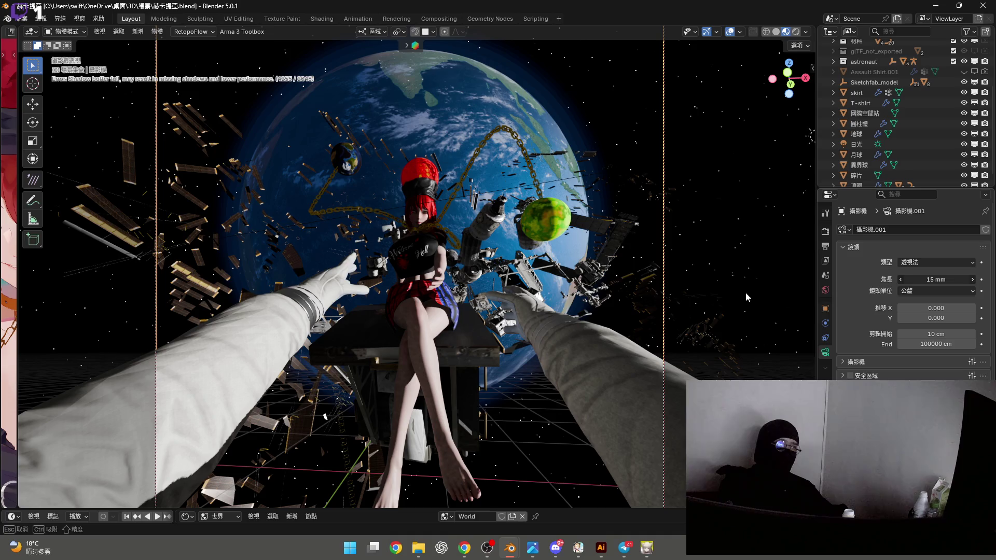
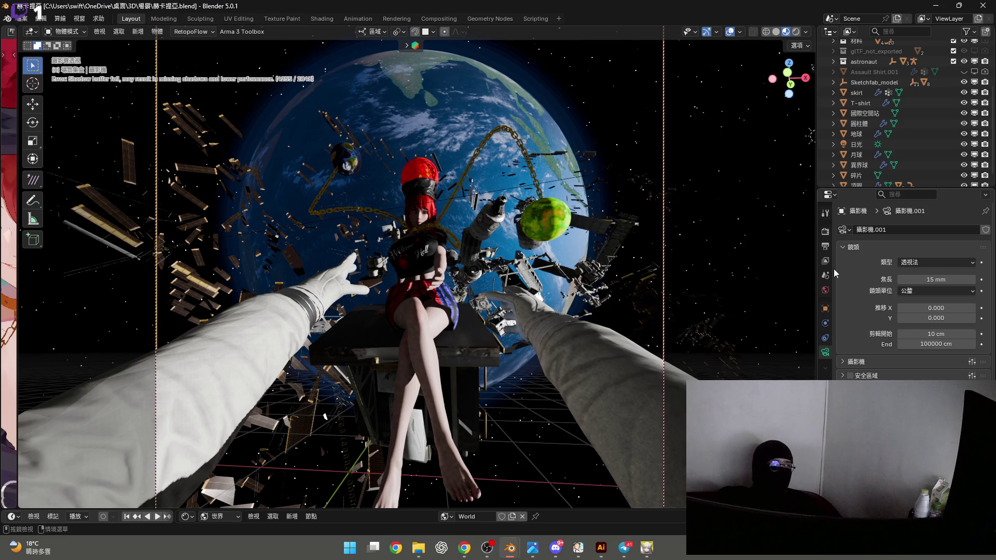
# Open the Output properties and drag the render width to preview wider frames from 3840 px
pyautogui.click(826, 231)
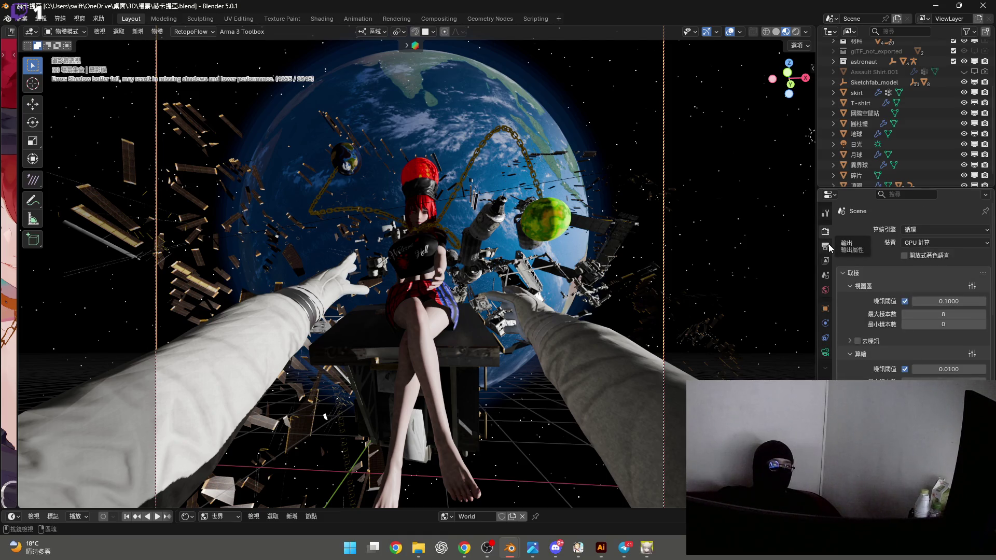
pyautogui.click(828, 247)
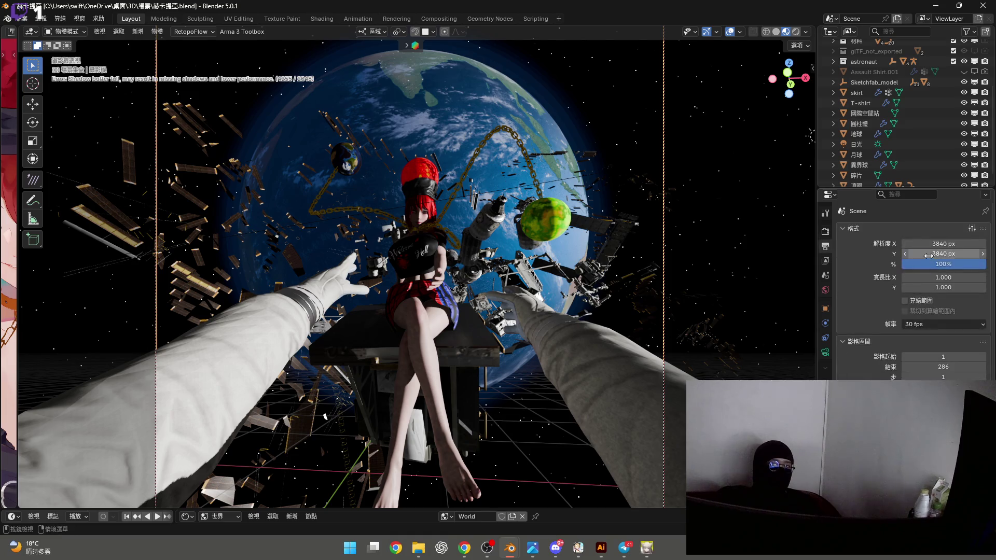
pyautogui.moveTo(934, 244)
pyautogui.mouseDown()
pyautogui.moveTo(986, 244)
pyautogui.moveTo(944, 253)
pyautogui.moveTo(947, 243)
pyautogui.moveTo(928, 243)
pyautogui.mouseUp()
pyautogui.press('Escape')
pyautogui.moveTo(944, 243)
pyautogui.mouseDown()
pyautogui.moveTo(981, 243)
pyautogui.moveTo(917, 255)
pyautogui.mouseUp()
# Set the render width to 3840 px, then test a stretched pixel aspect and lower height
pyautogui.click(949, 244)
pyautogui.write('3')
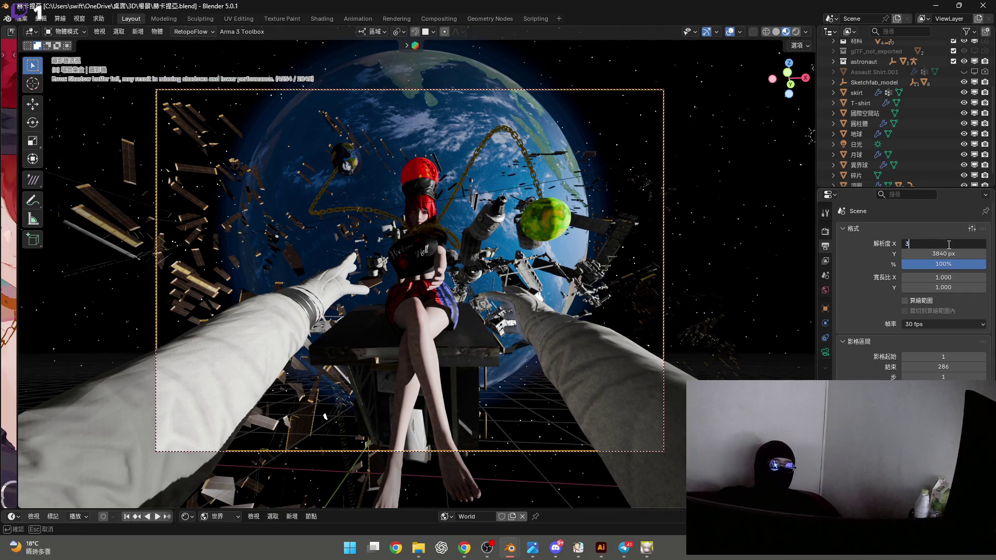
pyautogui.press('Return')
pyautogui.moveTo(944, 278); pyautogui.dragTo(953, 278)
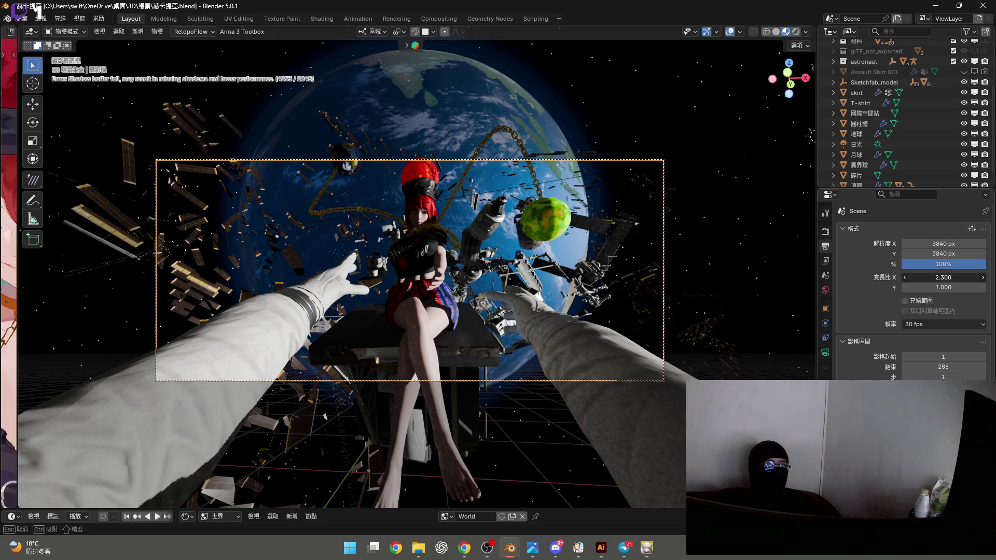
pyautogui.moveTo(953, 278); pyautogui.dragTo(945, 270)
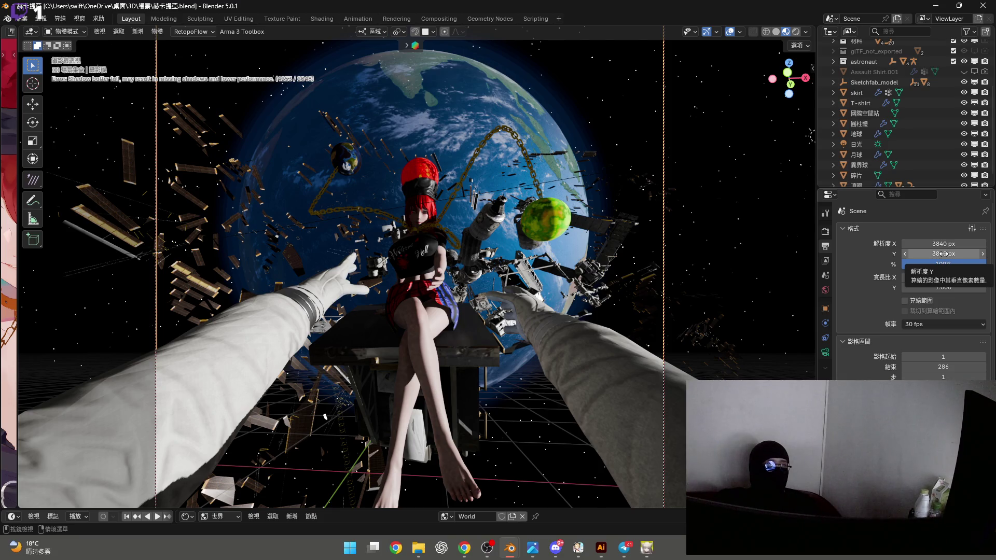
pyautogui.moveTo(943, 253)
pyautogui.mouseDown()
pyautogui.moveTo(886, 254)
pyautogui.moveTo(913, 264)
pyautogui.moveTo(921, 287)
pyautogui.moveTo(960, 277)
pyautogui.mouseUp()
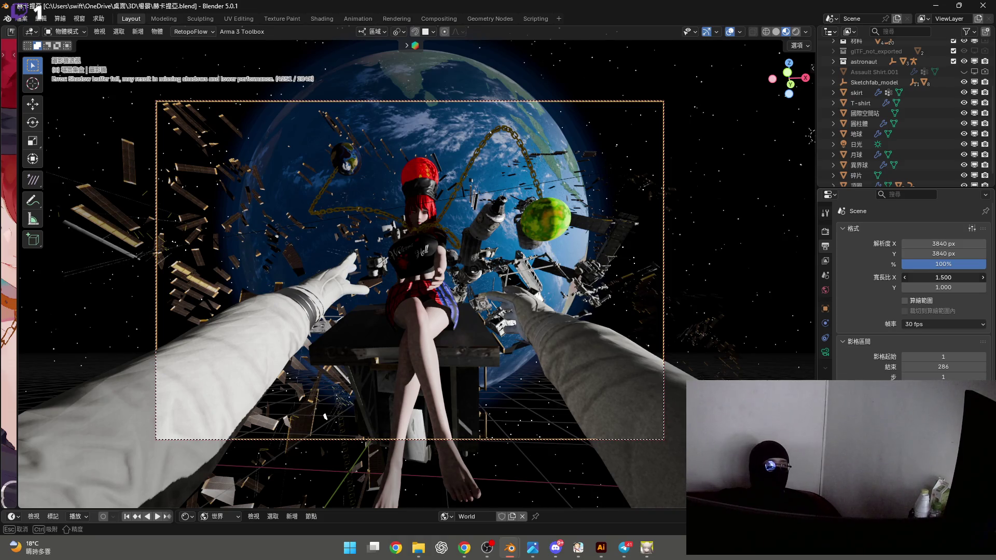
# Try a 1.500 horizontal pixel aspect, then reset it to 1.000
pyautogui.moveTo(943, 287); pyautogui.dragTo(944, 279)
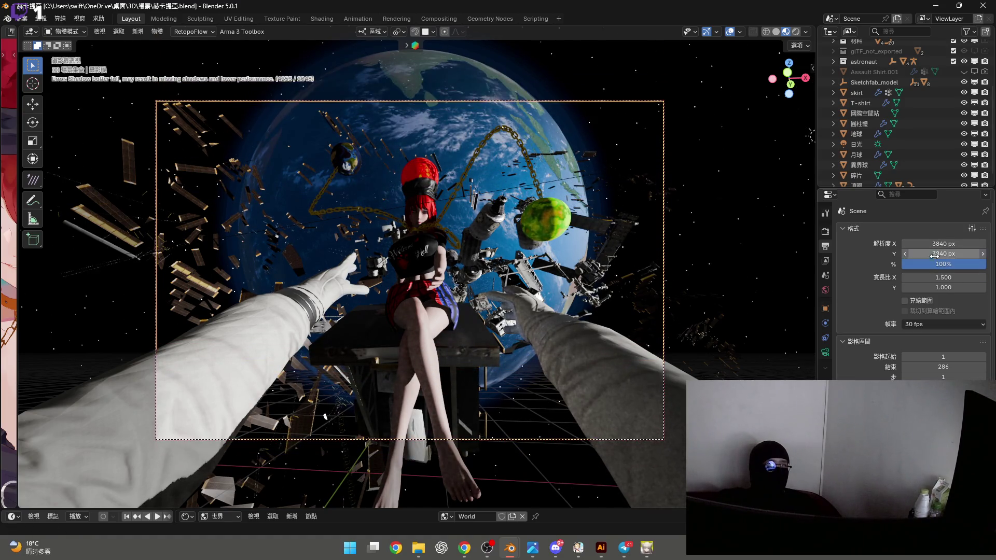
pyautogui.click(943, 279)
pyautogui.write('1')
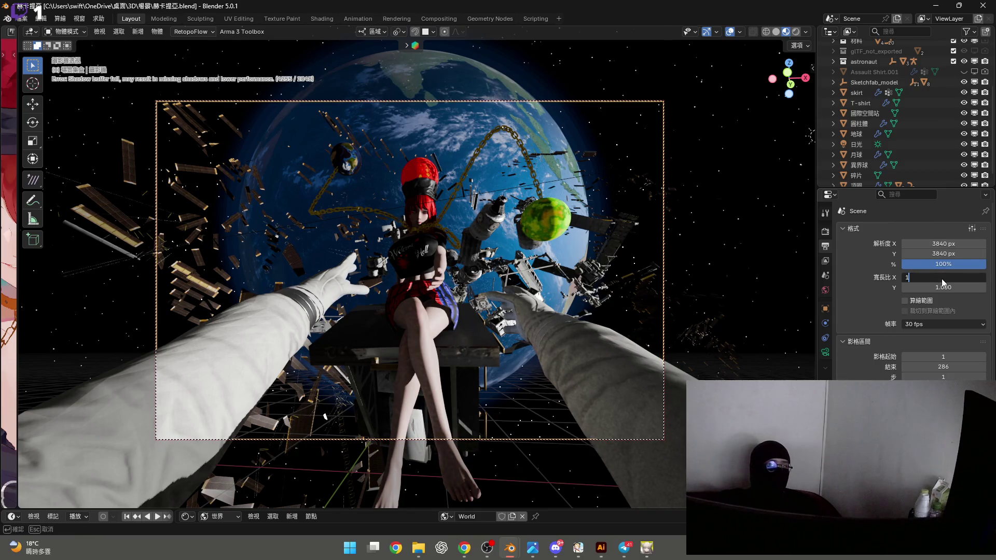
pyautogui.press('Return')
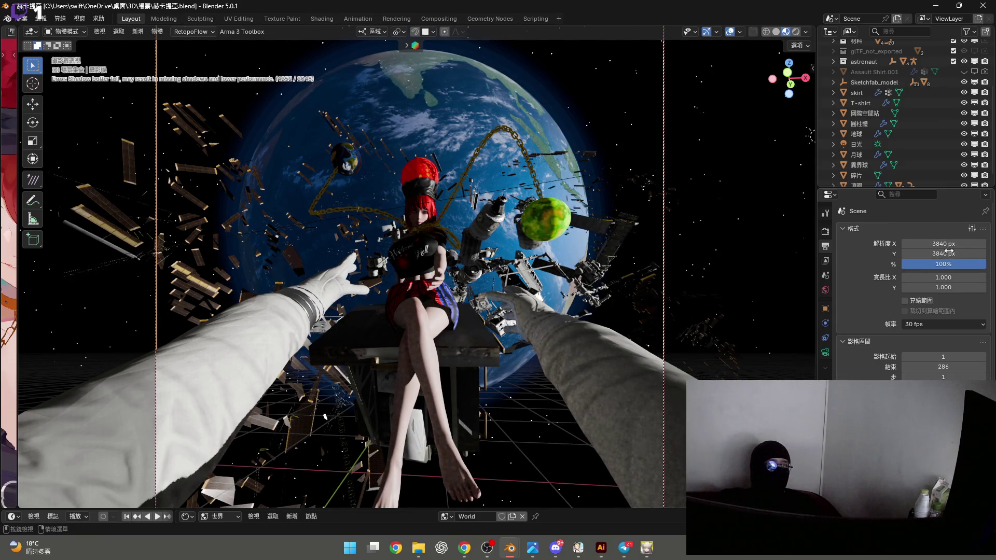
pyautogui.moveTo(943, 243)
pyautogui.mouseDown()
pyautogui.moveTo(994, 243)
pyautogui.moveTo(943, 244)
pyautogui.mouseUp()
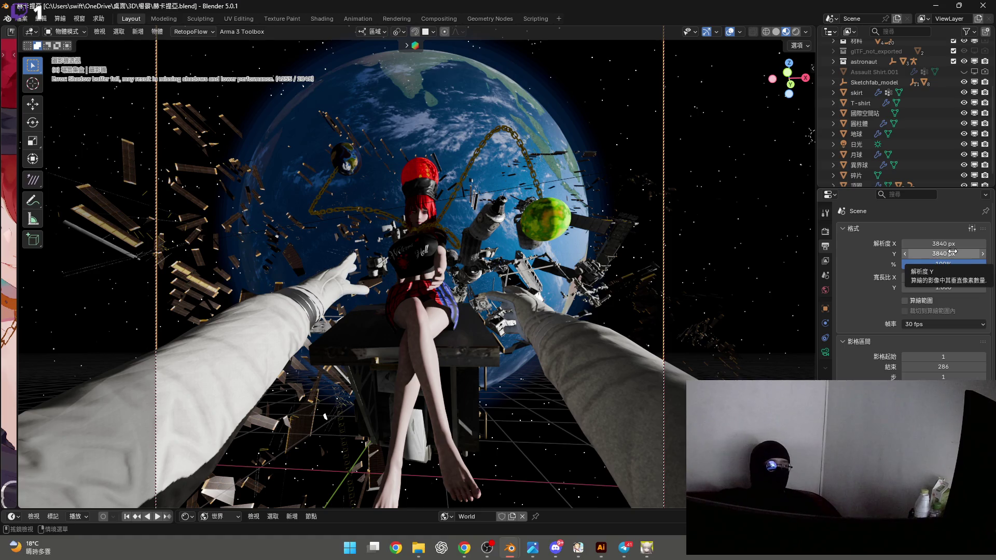
# Halve the render height to 1920 px and double the width to 7680 px
pyautogui.click(947, 254)
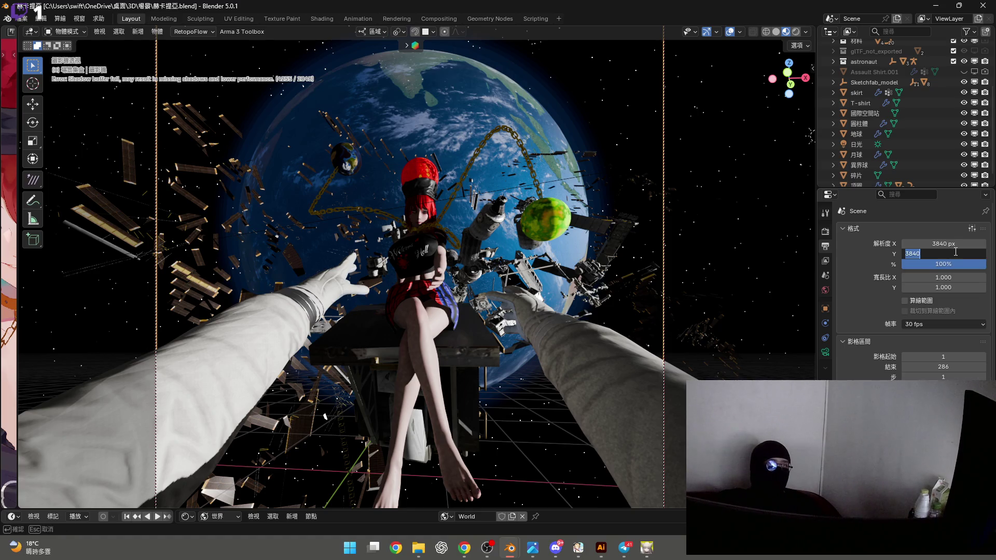
pyautogui.click(956, 252)
pyautogui.write('/2')
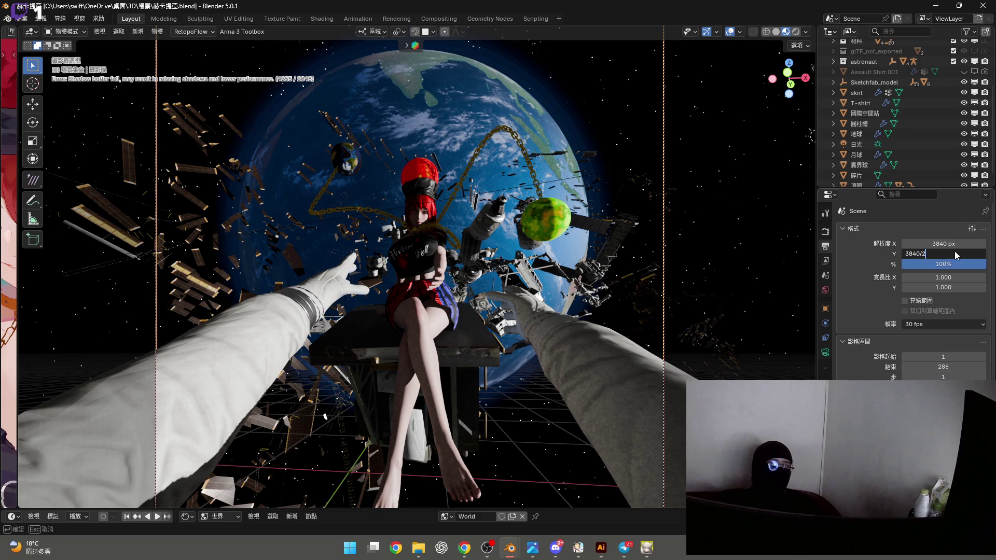
pyautogui.press('Return')
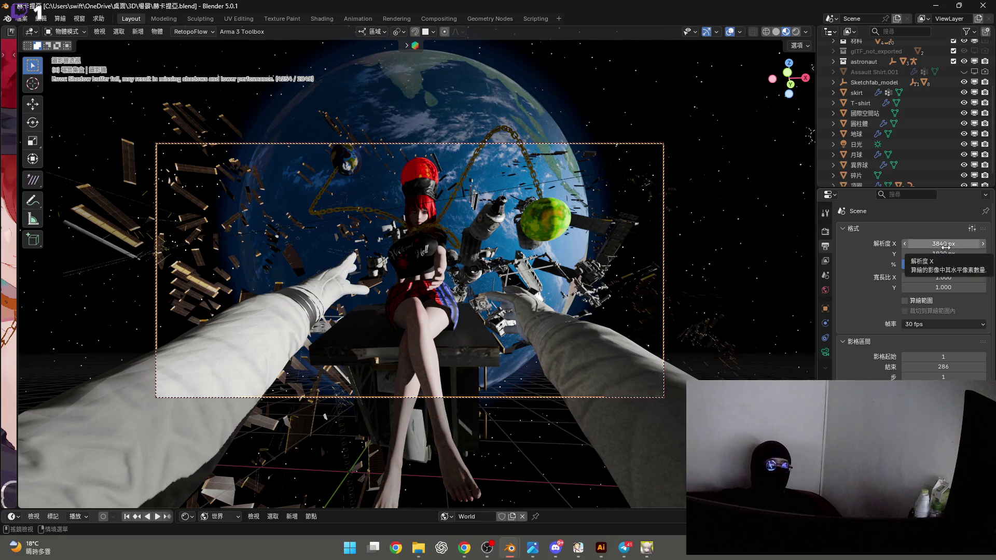
pyautogui.click(947, 245)
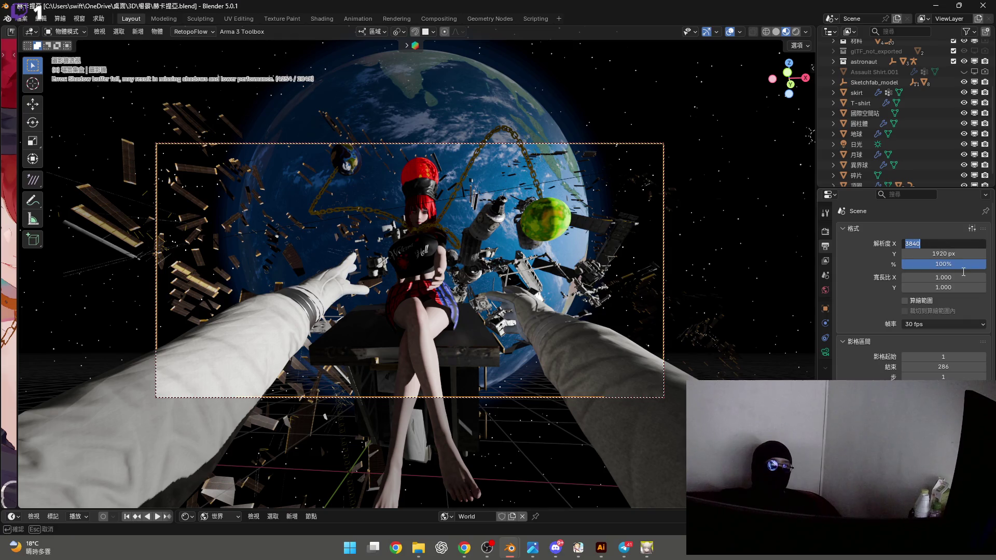
pyautogui.press('End')
pyautogui.write('2')
pyautogui.press('Return')
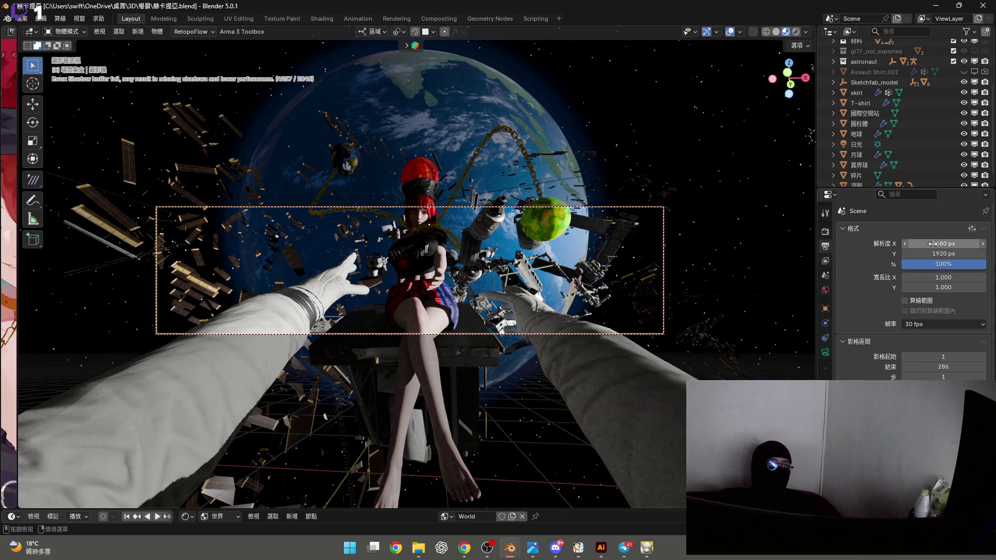
# Bring the width back to 3840 px with 7680/2, then walk the camera toward the girl
pyautogui.click(933, 244)
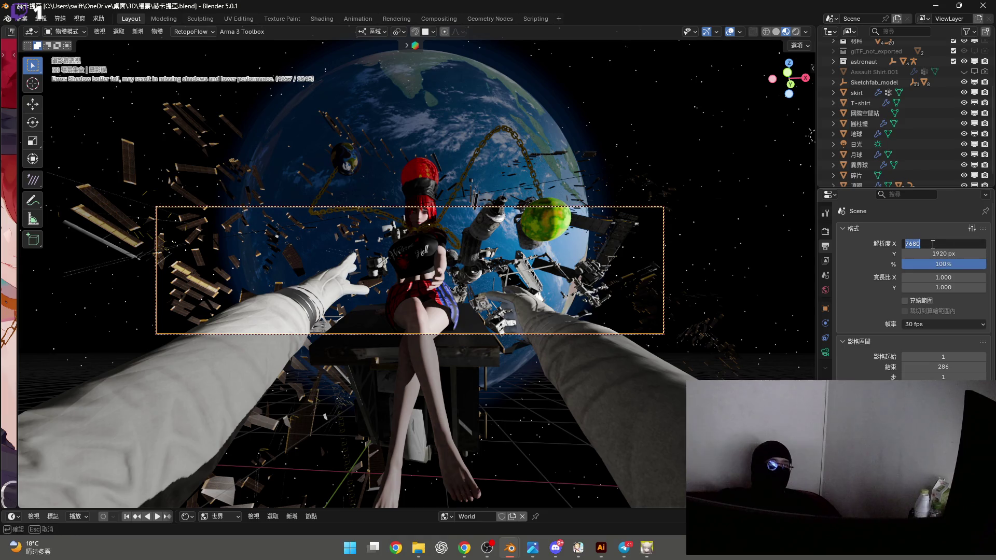
pyautogui.write('*')
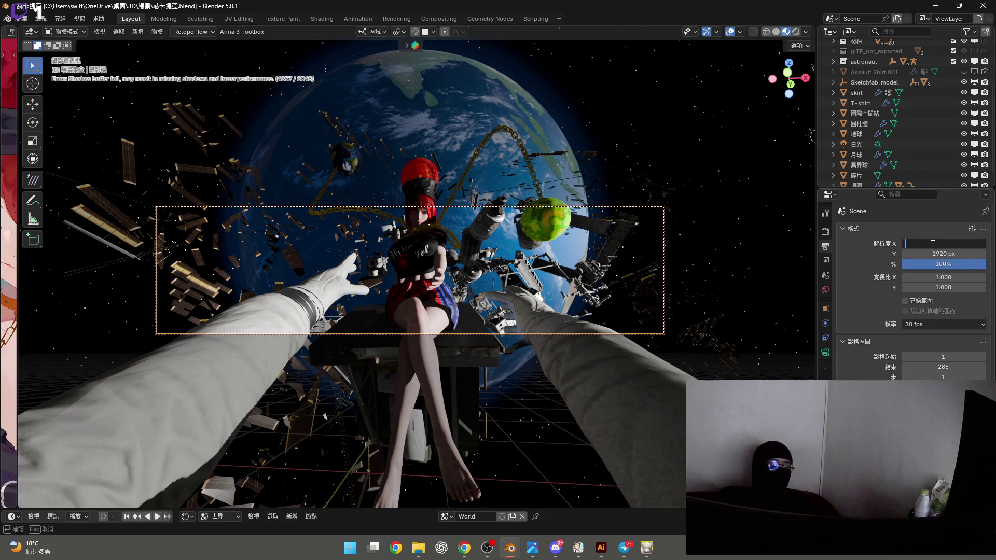
pyautogui.press('Return')
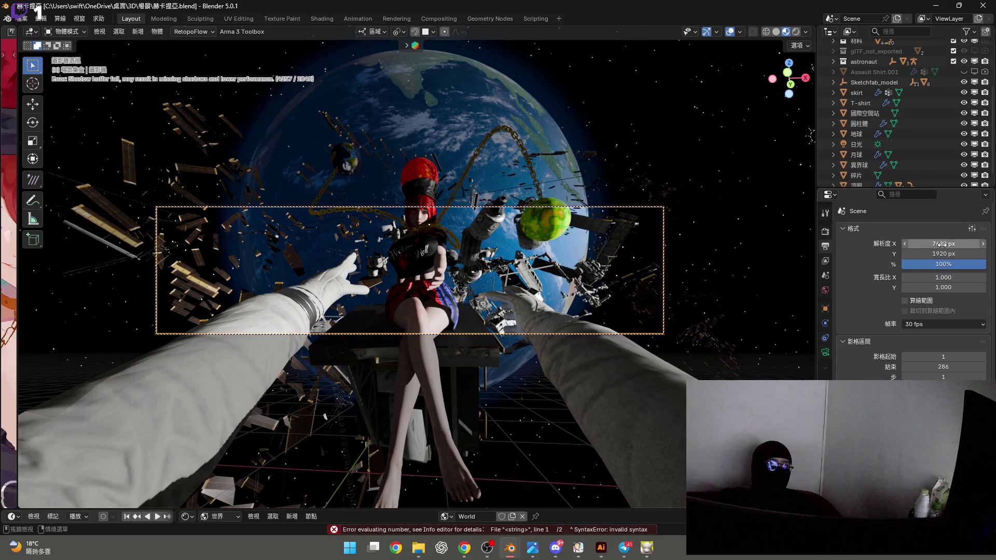
pyautogui.click(941, 245)
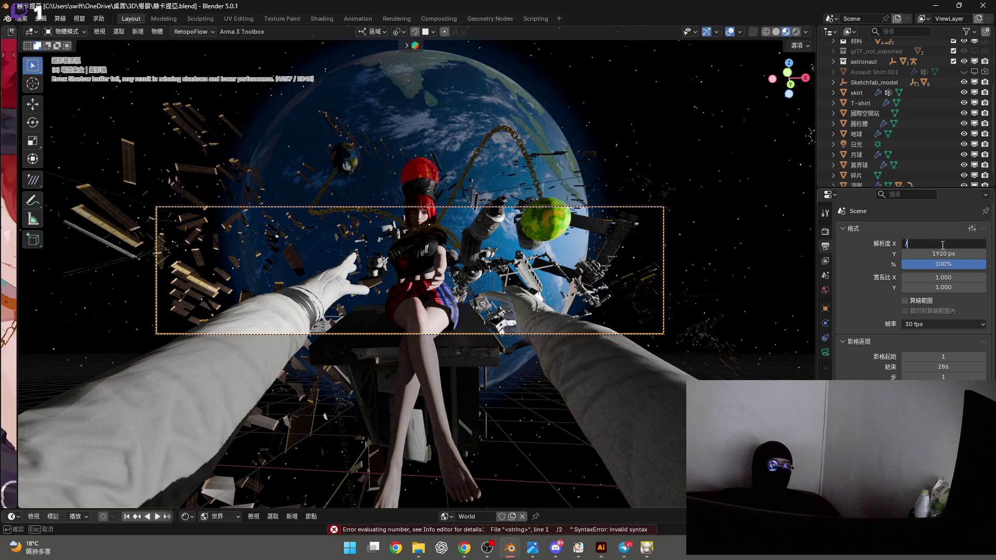
pyautogui.press('Escape')
pyautogui.click(941, 244)
pyautogui.click(940, 244)
pyautogui.write('/')
pyautogui.press('Return')
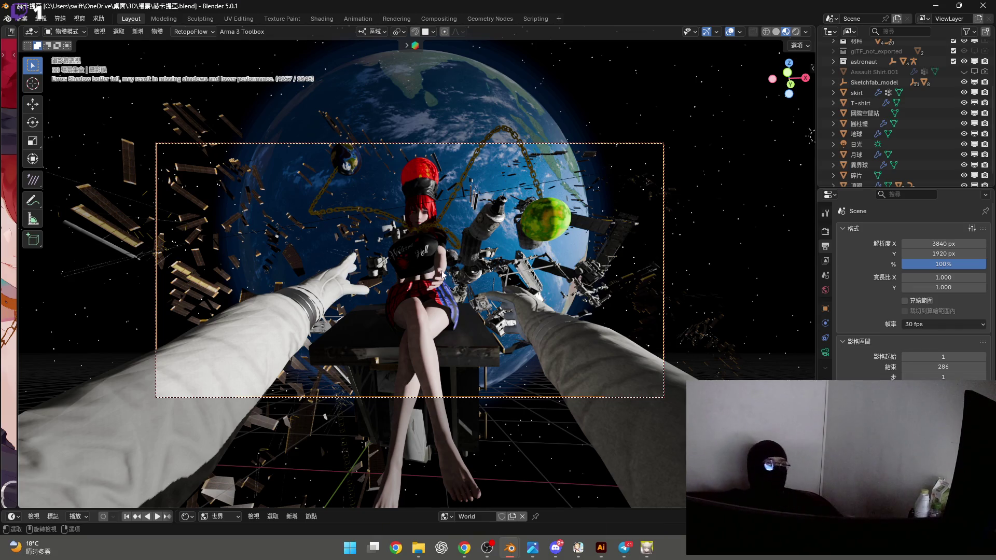
pyautogui.hotkey('shift', '`')
pyautogui.press('w')
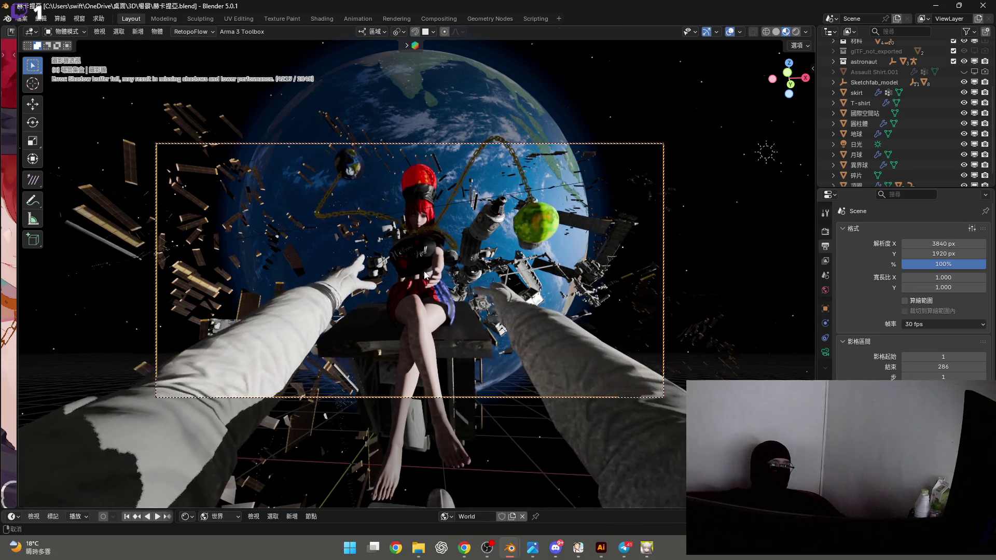
# Restore the camera view, play the animation, and lock the camera to viewport navigation
pyautogui.press('Escape')
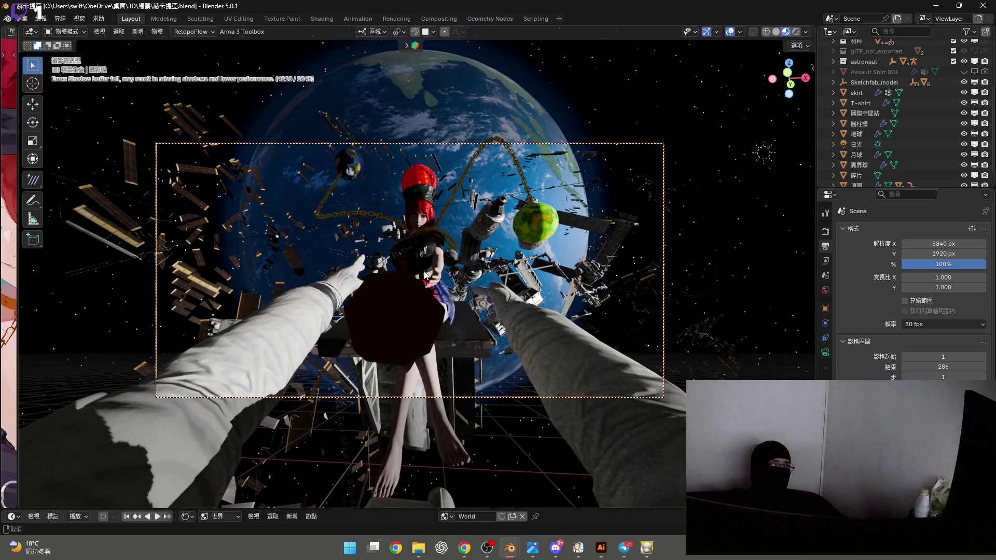
pyautogui.press('space')
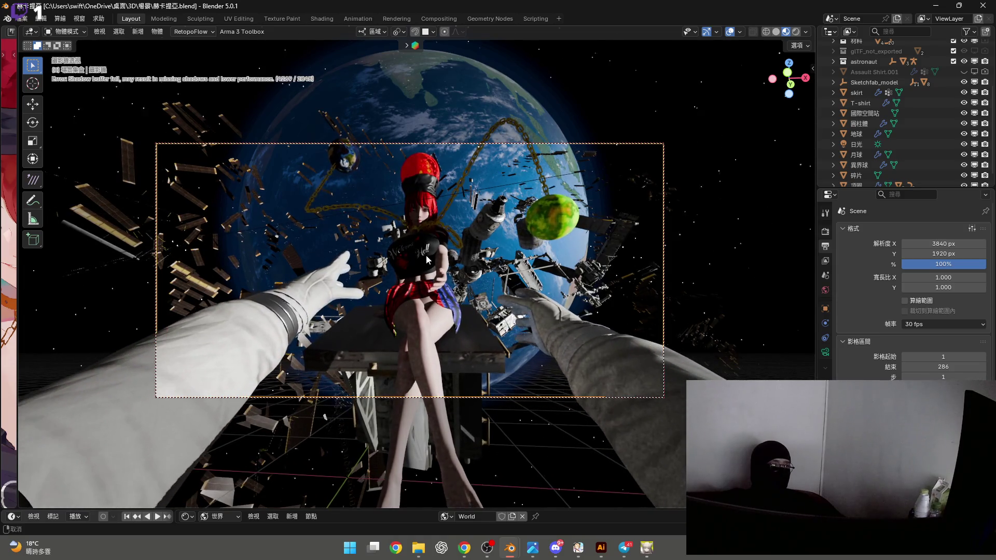
pyautogui.press('n')
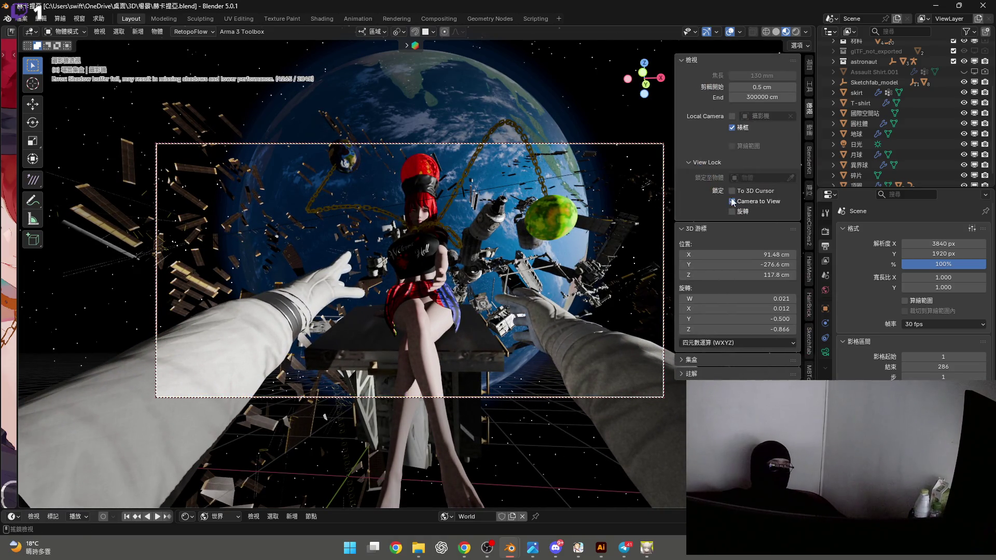
pyautogui.press('n')
pyautogui.scroll(2, 422, 280)
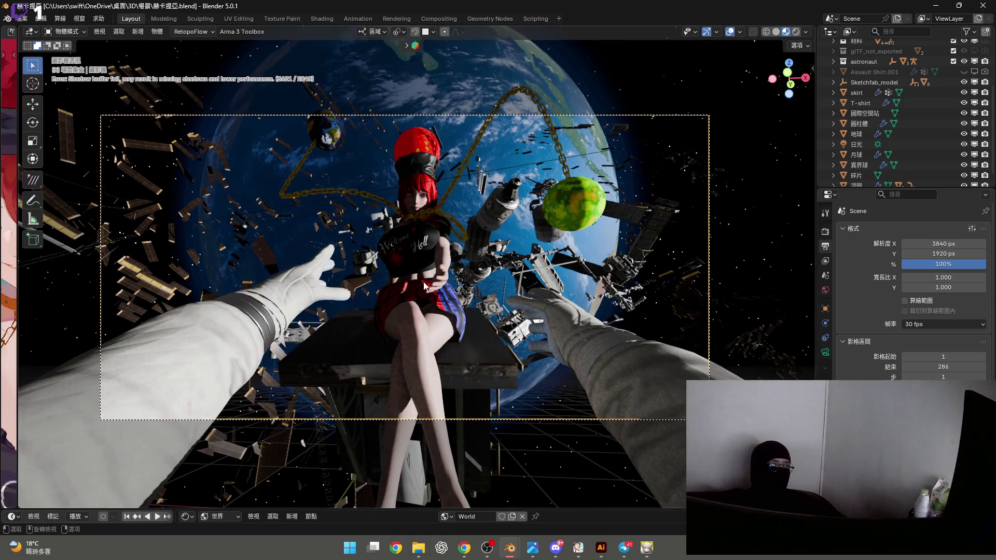
pyautogui.keyDown('shift'); pyautogui.moveTo(422, 280); pyautogui.dragTo(432, 285, button='middle'); pyautogui.keyUp('shift')
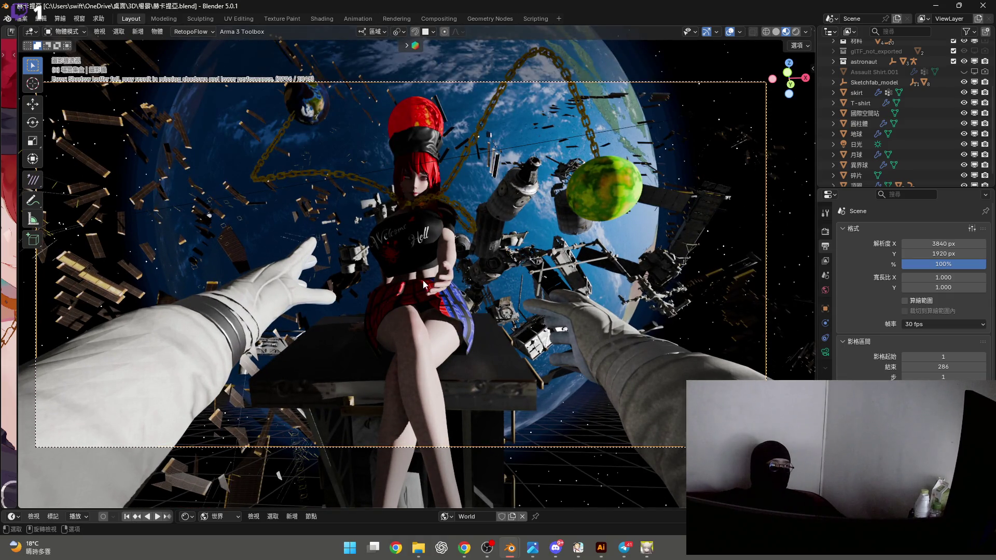
pyautogui.press('n')
pyautogui.click(732, 201)
pyautogui.press('n')
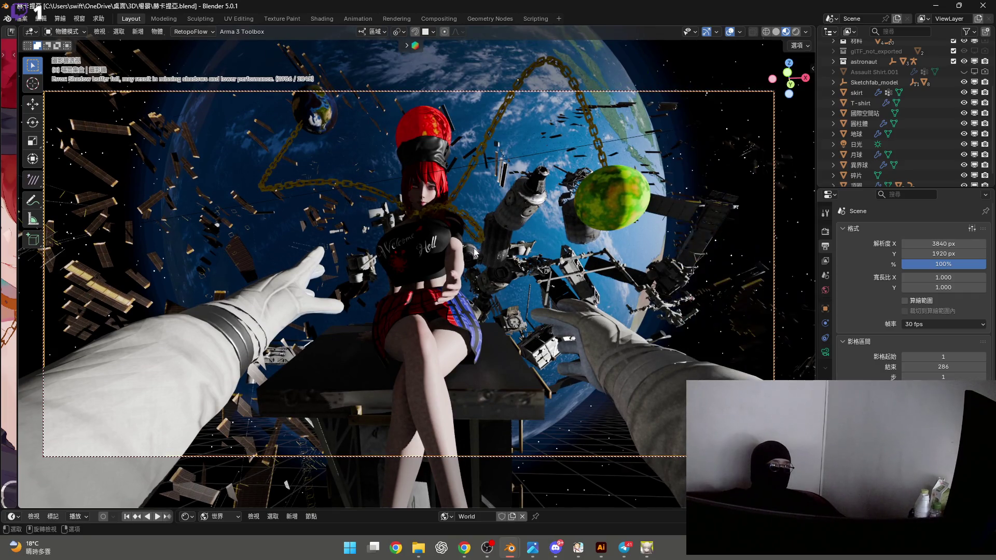
# Adjust the camera zoom, turn off viewport overlays, and maximize the 3D view
pyautogui.scroll(-5, 421, 273)
pyautogui.scroll(1, 422, 273)
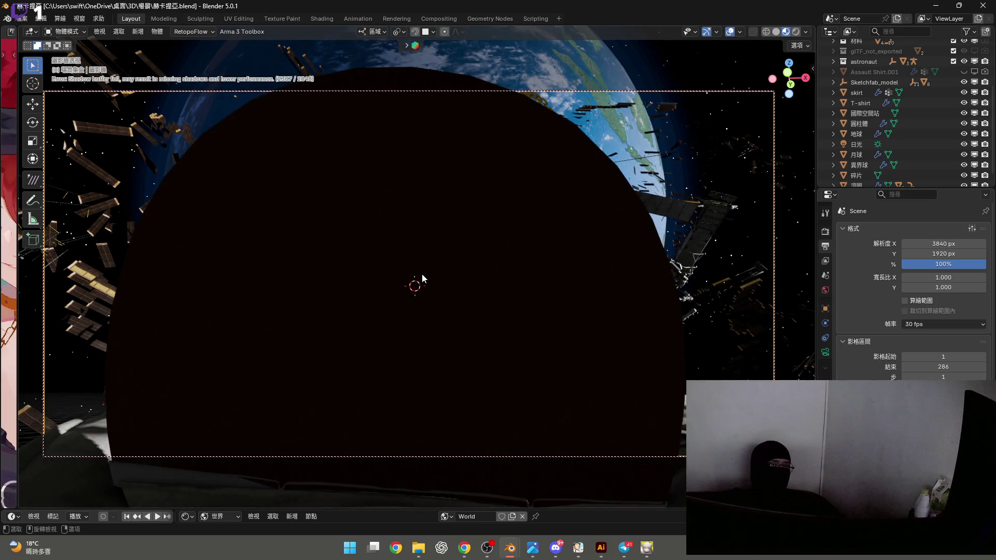
pyautogui.scroll(1, 422, 272)
pyautogui.scroll(5, 421, 273)
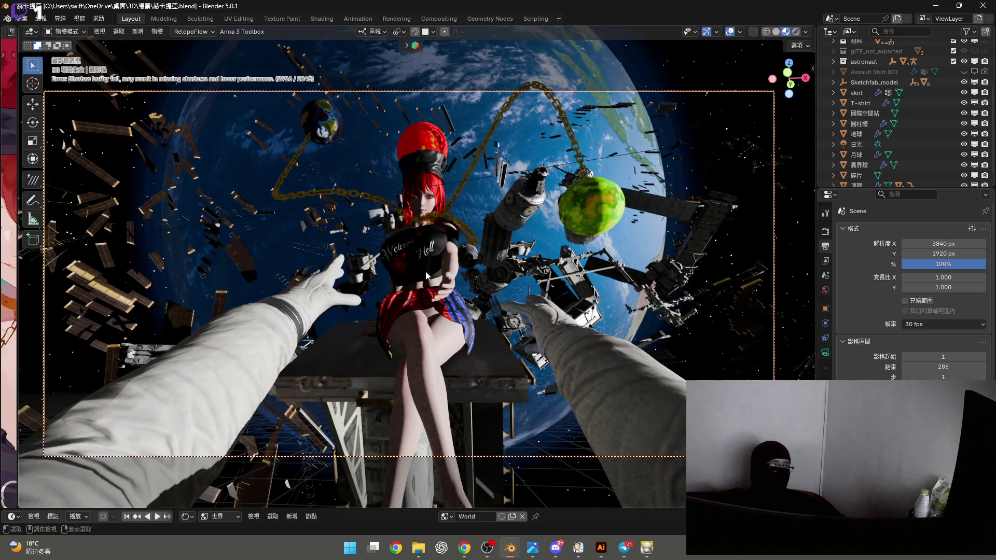
pyautogui.scroll(-2, 428, 277)
pyautogui.scroll(2, 427, 276)
pyautogui.hotkey('shift', 'alt', 'z')
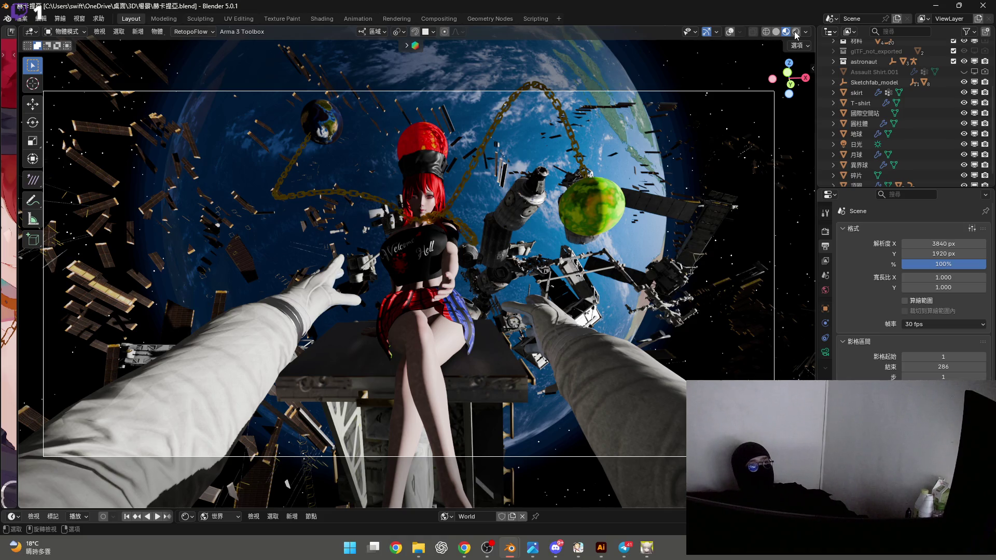
pyautogui.hotkey('ctrl', 'space')
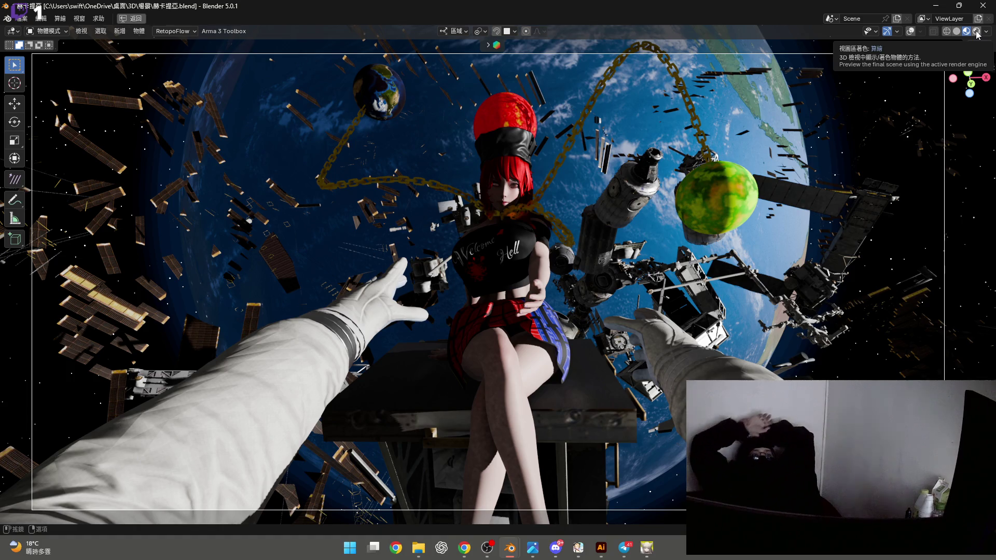
# Switch the maximized viewport to Rendered shading to preview the final render
pyautogui.click(976, 31)
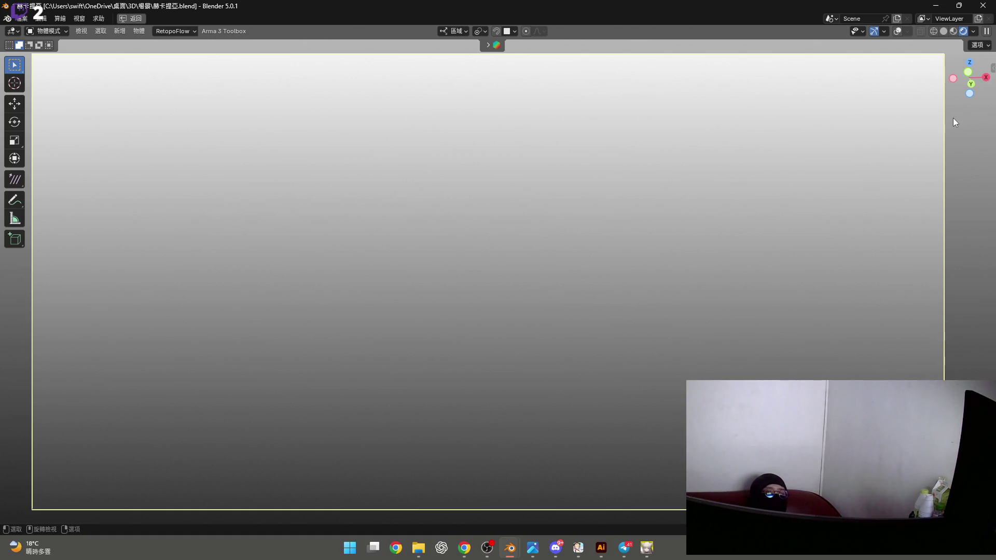
# Exit the maximized viewport back to the regular Layout workspace
pyautogui.click(133, 18)
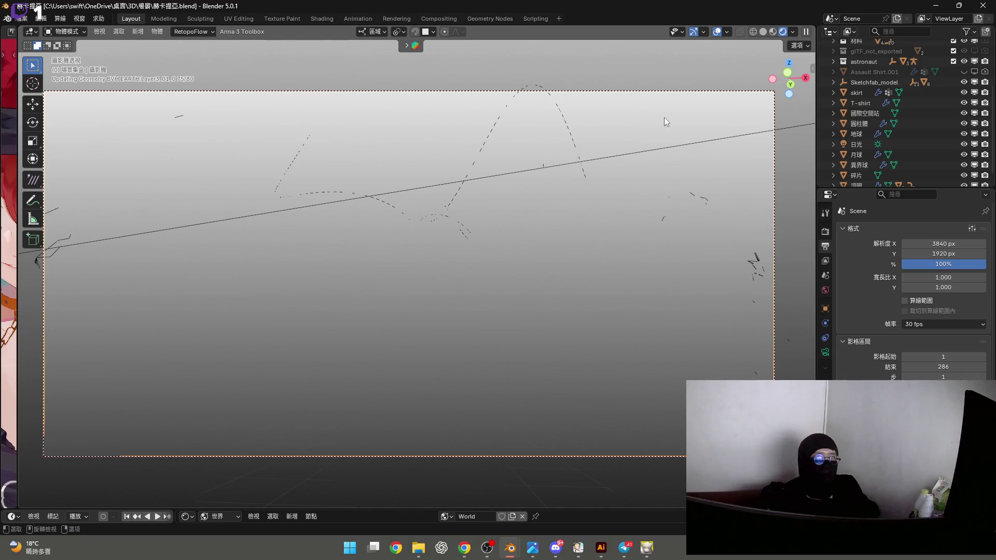
pyautogui.click(716, 35)
pyautogui.click(715, 33)
pyautogui.click(714, 33)
pyautogui.click(715, 33)
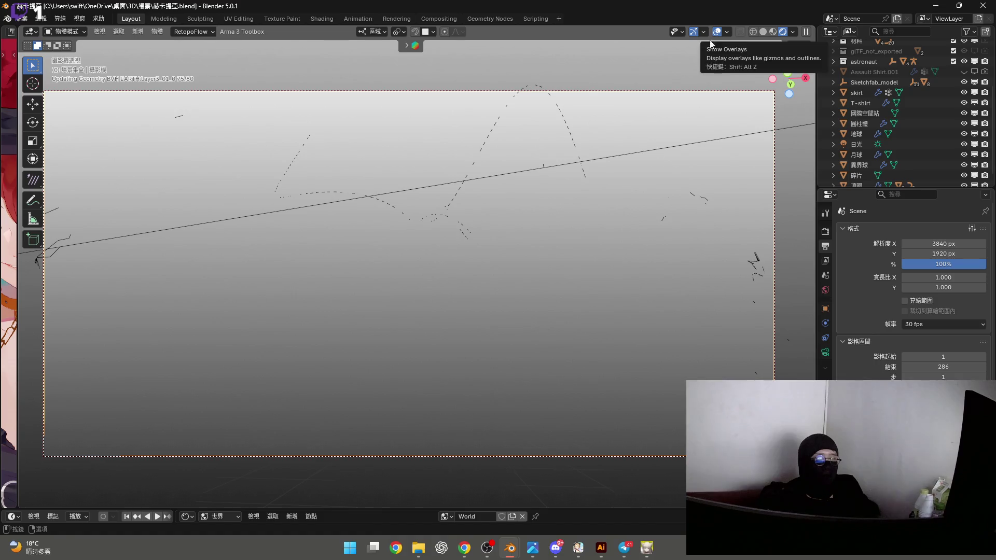
pyautogui.press('KP_0')
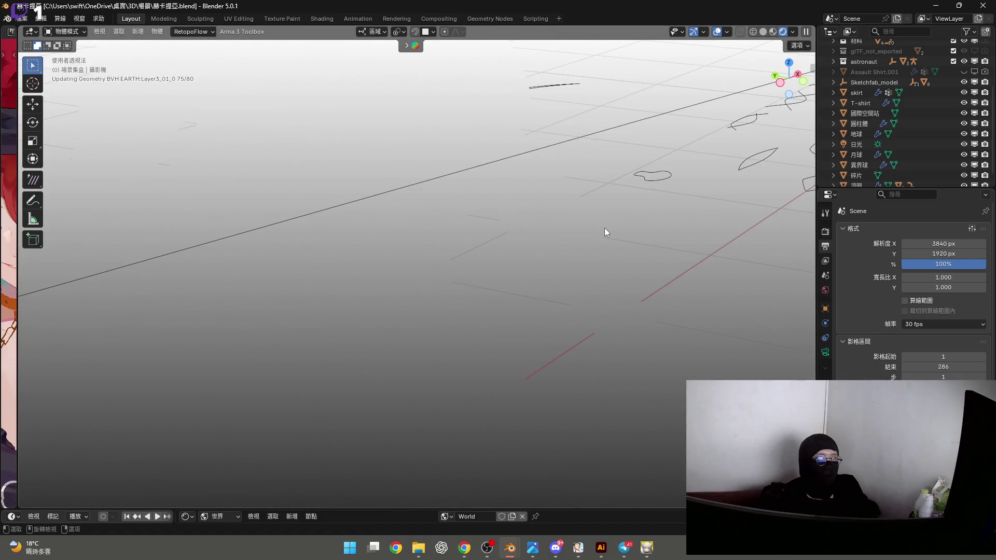
pyautogui.press('KP_0')
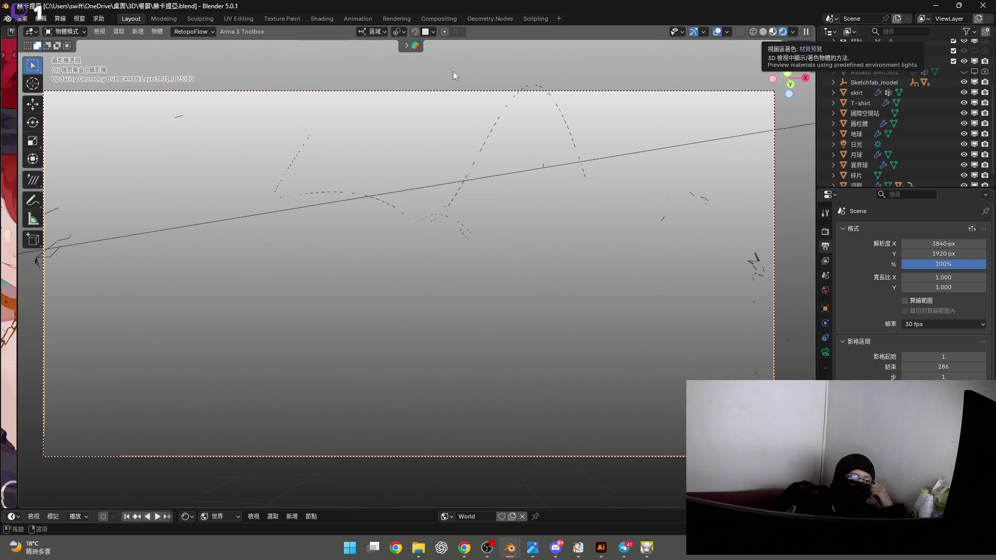
# Close the unresponsive Blender window and confirm the forced close
pyautogui.click(982, 7)
pyautogui.click(548, 280)
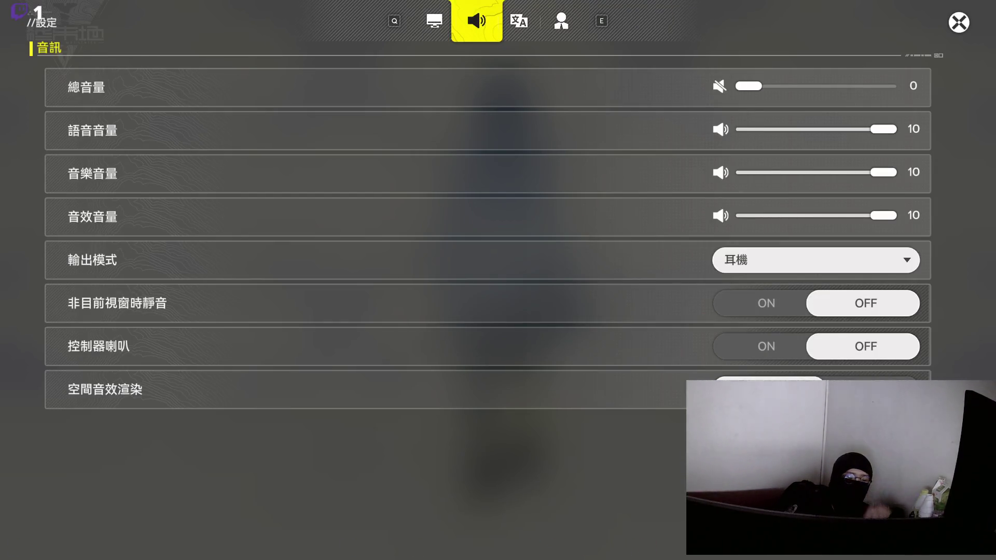
# Relaunch Blender from its entry in the Start menu
pyautogui.press('super')
pyautogui.press('super')
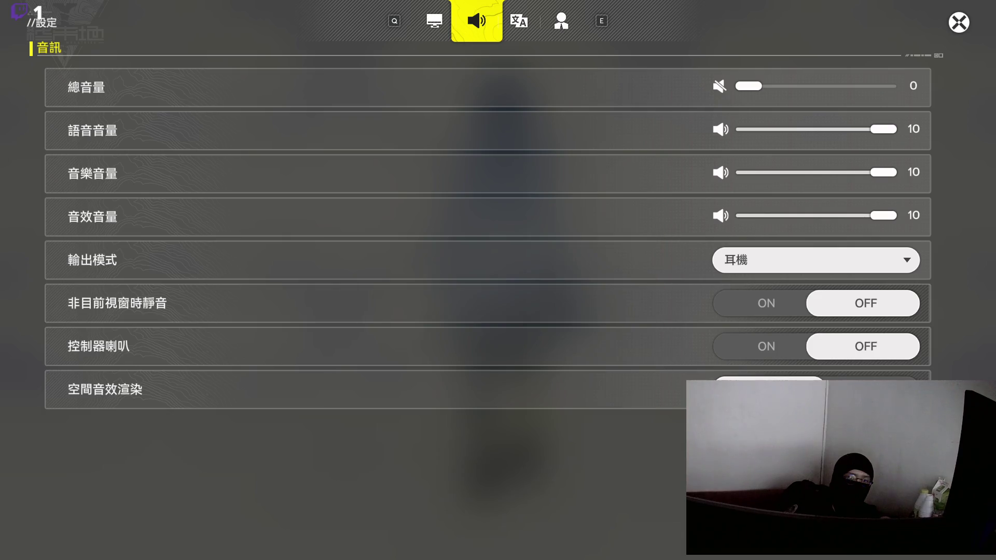
pyautogui.rightClick(855, 257)
pyautogui.click(882, 283)
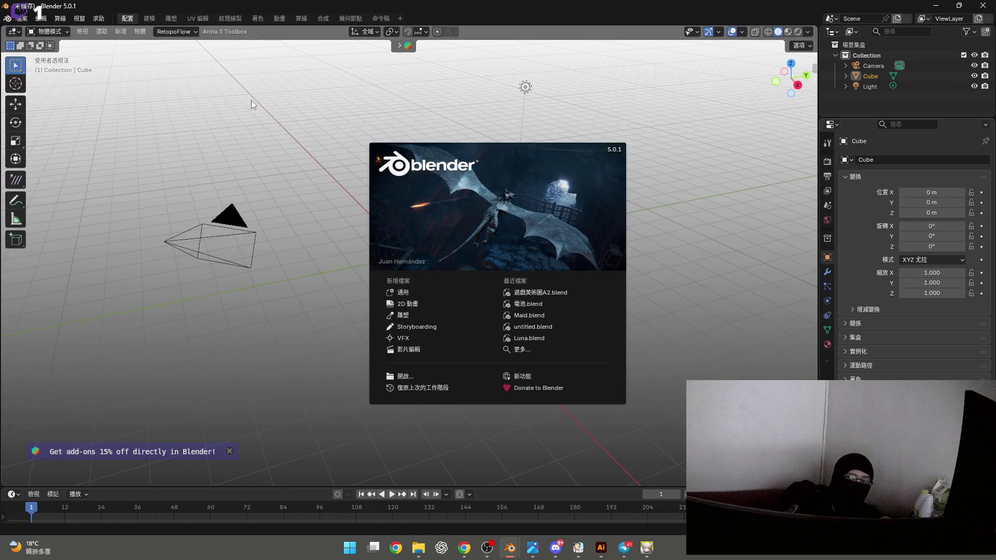
# Dismiss the splash and load the girl-scene autosave via File > Recover > Auto Save
pyautogui.click(251, 101)
pyautogui.click(21, 18)
pyautogui.moveTo(65, 71)
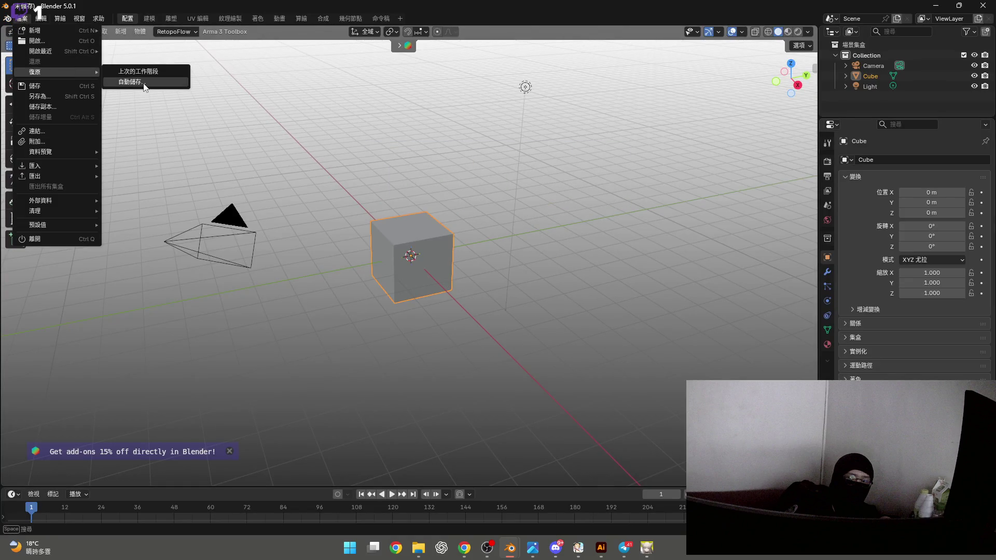
pyautogui.click(129, 82)
pyautogui.doubleClick(418, 112)
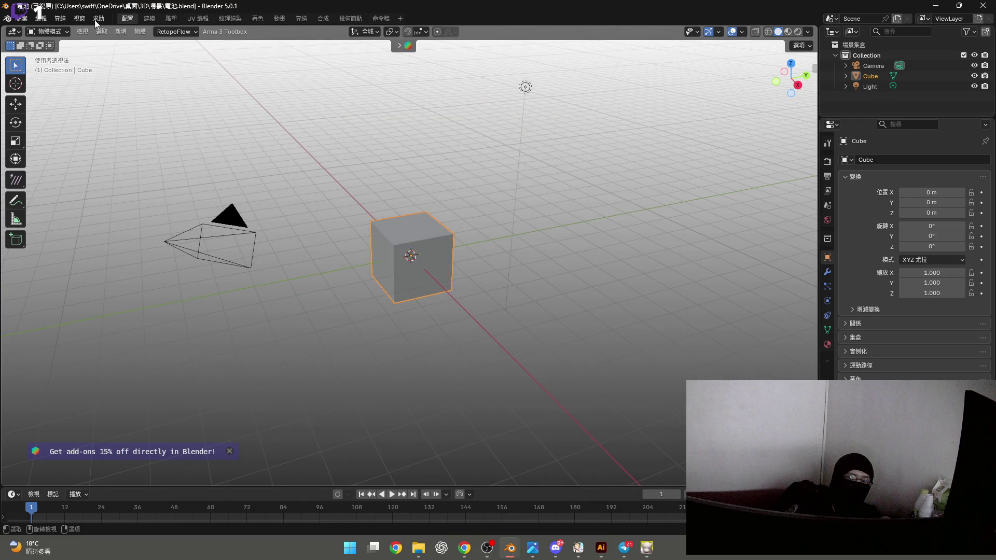
pyautogui.click(21, 18)
pyautogui.moveTo(65, 71)
pyautogui.click(130, 82)
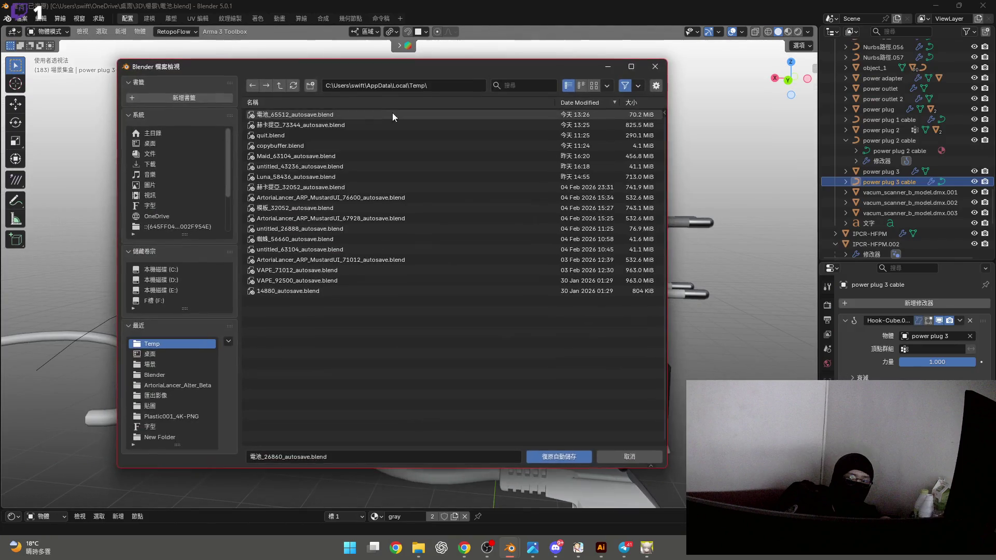
pyautogui.doubleClick(353, 118)
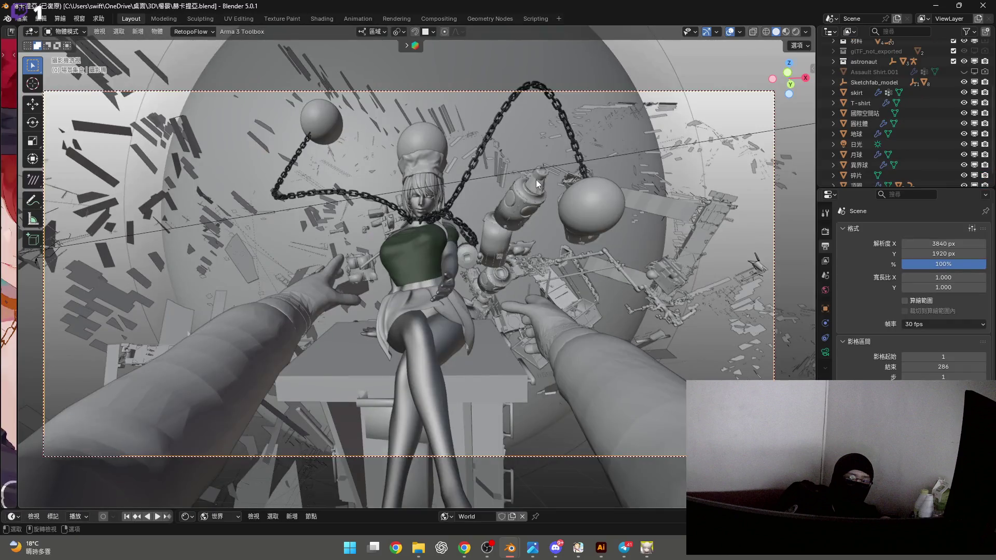
# Switch to Material Preview shading, toggle overlays off and on, and play the camera animation
pyautogui.click(787, 33)
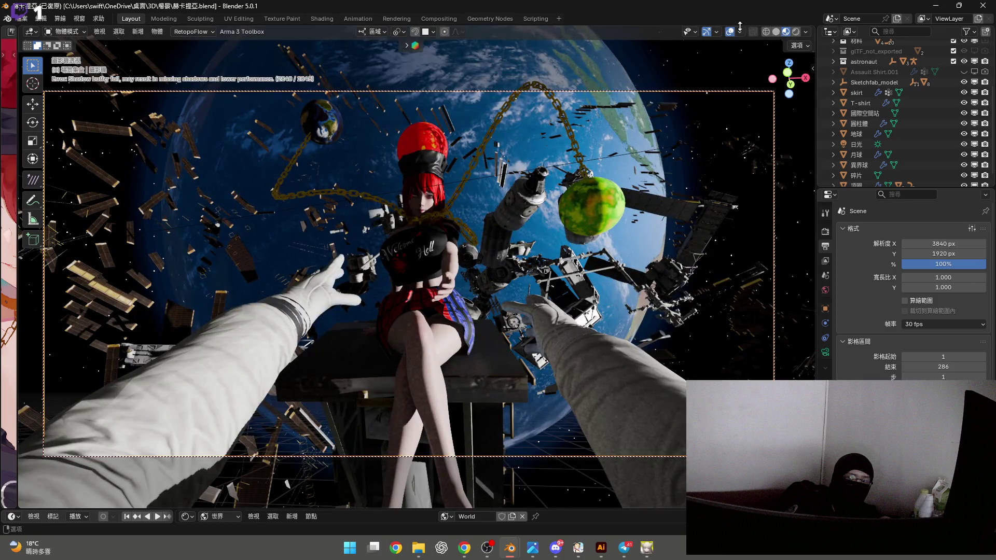
pyautogui.click(730, 32)
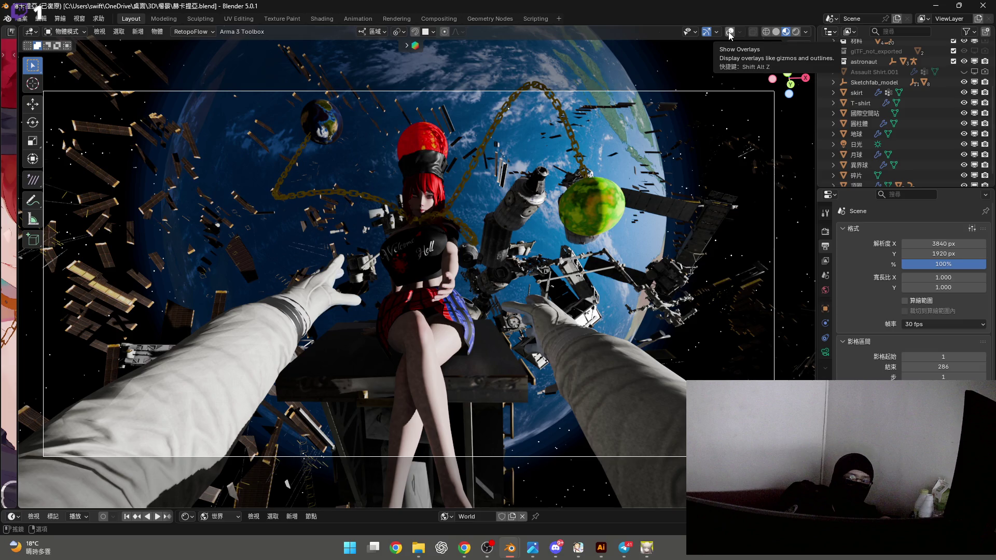
pyautogui.click(728, 33)
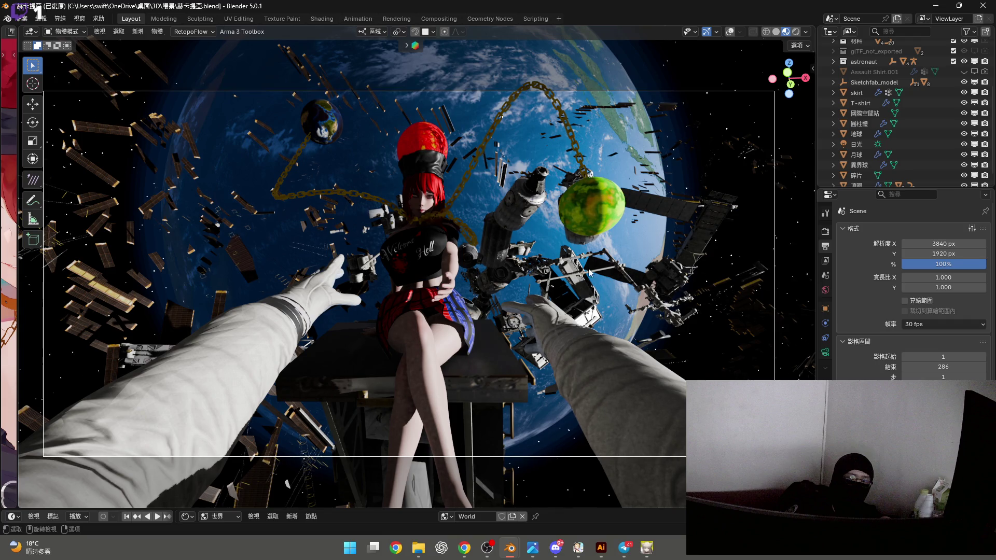
pyautogui.scroll(5, 447, 283)
pyautogui.scroll(-5, 447, 283)
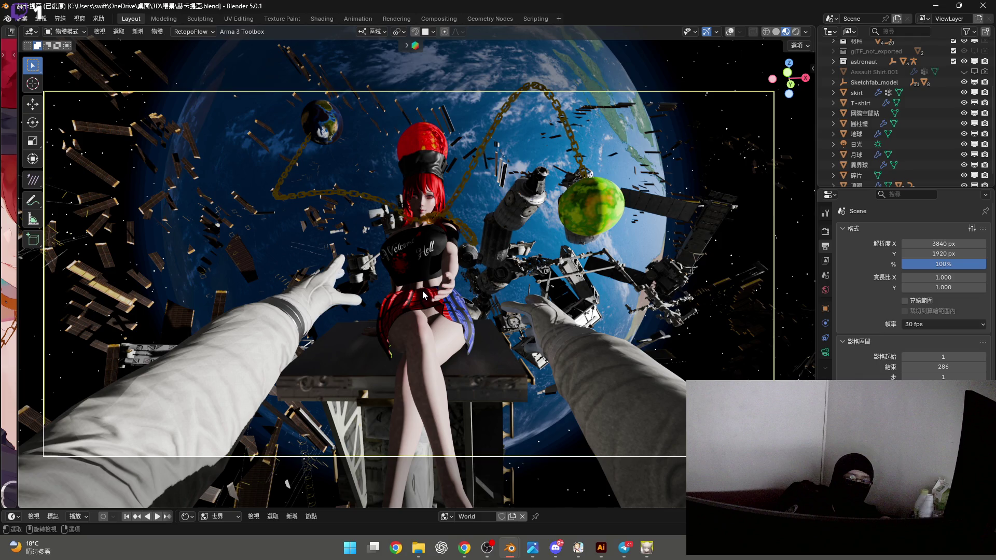
pyautogui.press('space')
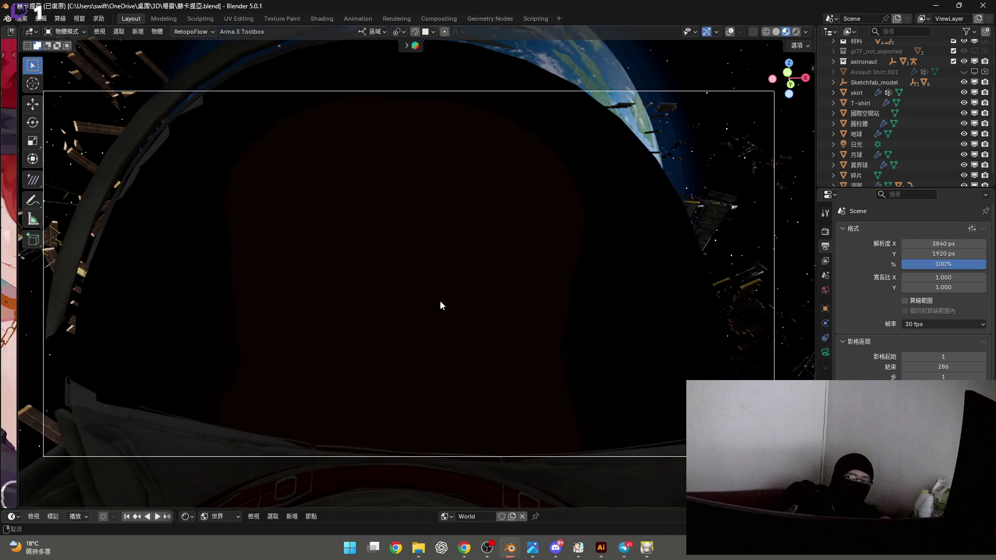
# Raise the scene camera's Clip Start to 7.1 cm to see past the helmet, then leave camera view
pyautogui.click(826, 352)
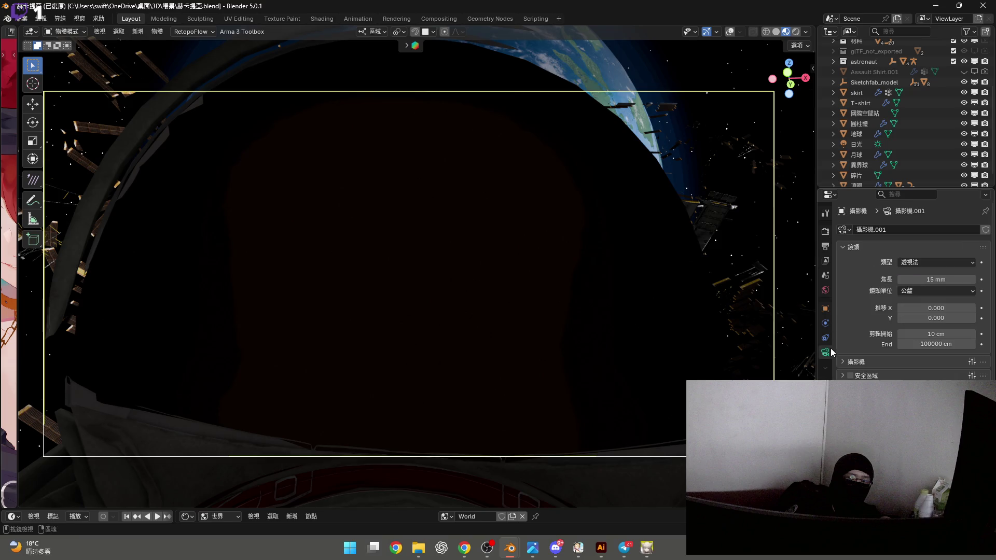
pyautogui.moveTo(954, 337)
pyautogui.mouseDown()
pyautogui.moveTo(975, 337)
pyautogui.moveTo(944, 338)
pyautogui.mouseUp()
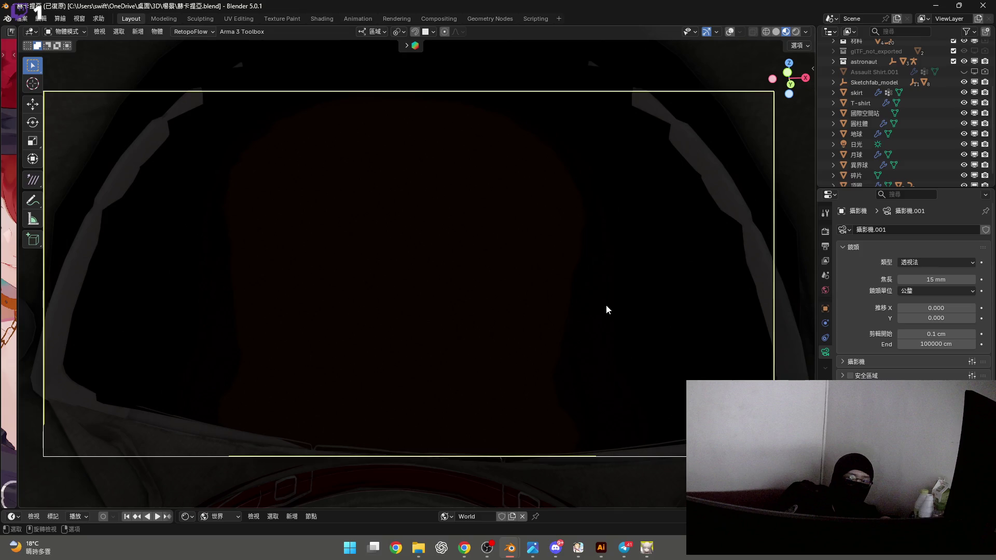
pyautogui.click(607, 307)
pyautogui.moveTo(549, 317)
pyautogui.keyDown('ctrl'); pyautogui.mouseDown(button='middle')
pyautogui.moveTo(551, 302)
pyautogui.moveTo(512, 287)
pyautogui.mouseUp(button='middle'); pyautogui.keyUp('ctrl')
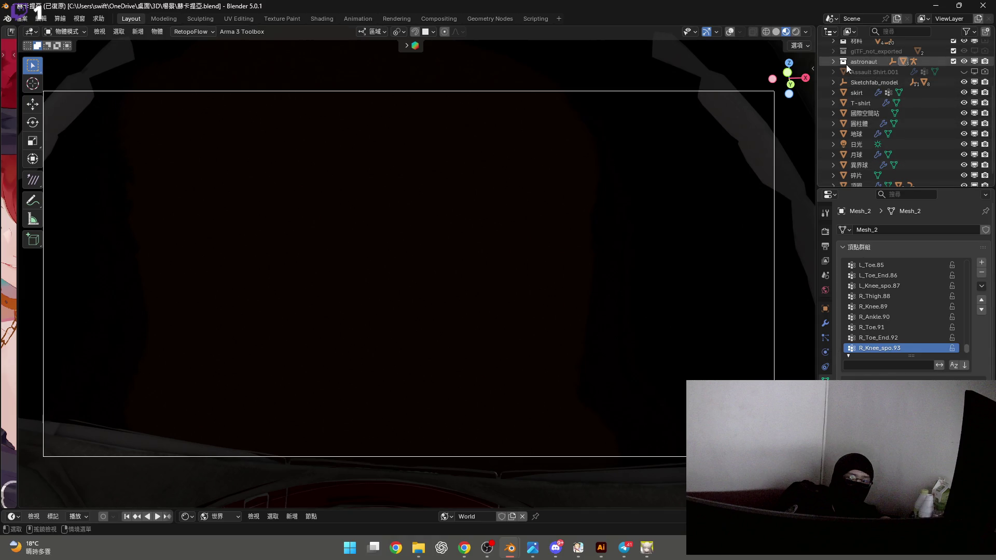
pyautogui.scroll(5, 832, 62)
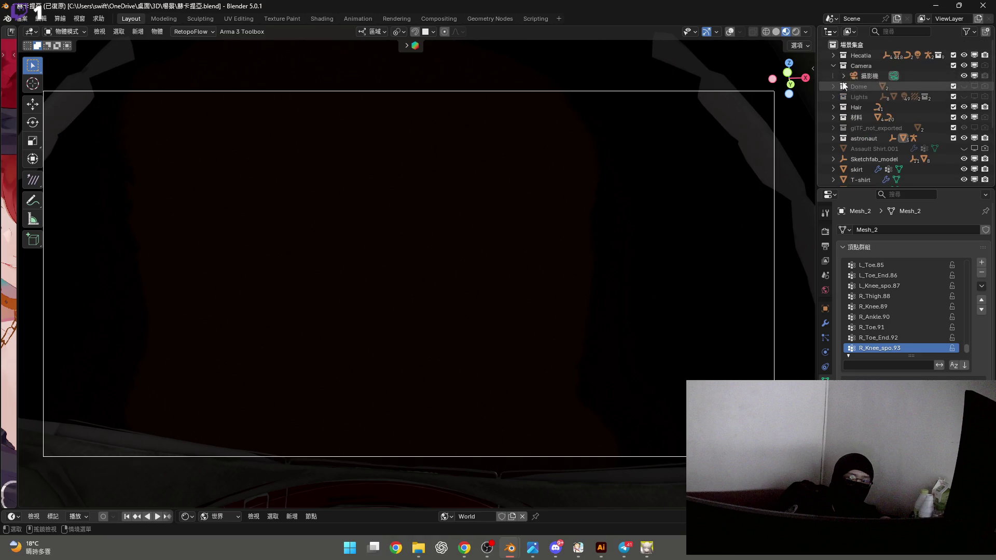
pyautogui.click(859, 78)
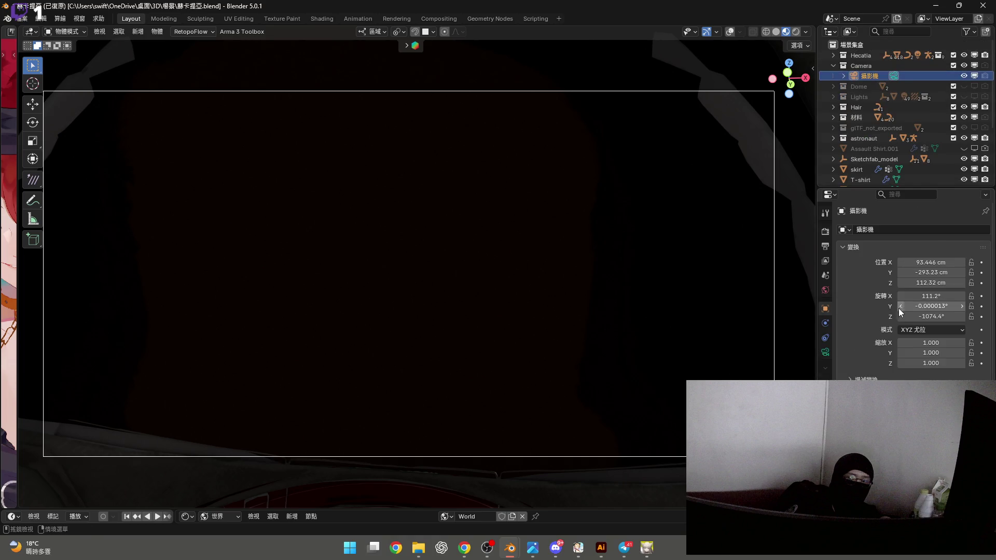
pyautogui.click(825, 353)
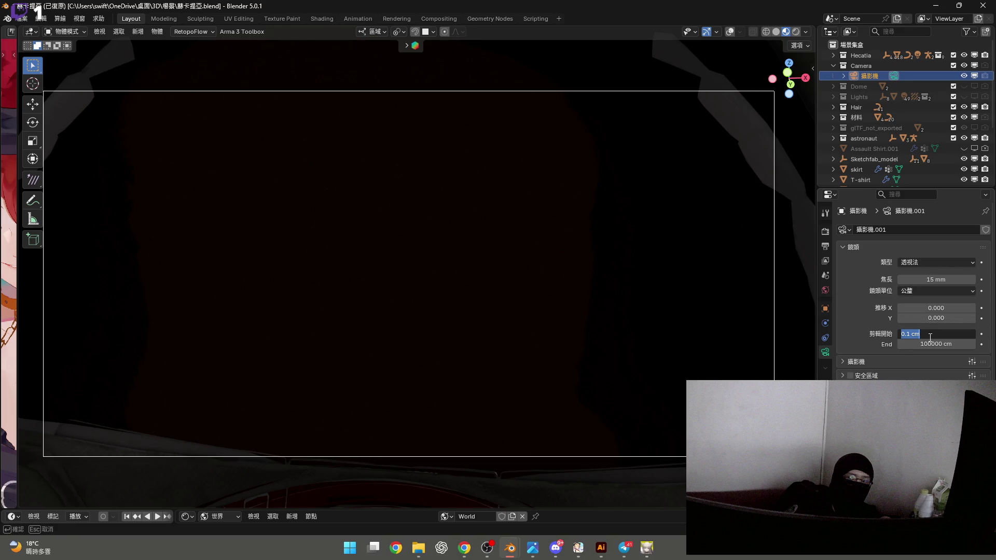
pyautogui.moveTo(926, 334); pyautogui.dragTo(947, 334)
pyautogui.moveTo(936, 334)
pyautogui.mouseDown()
pyautogui.moveTo(966, 333)
pyautogui.moveTo(919, 334)
pyautogui.moveTo(939, 334)
pyautogui.moveTo(930, 334)
pyautogui.mouseUp()
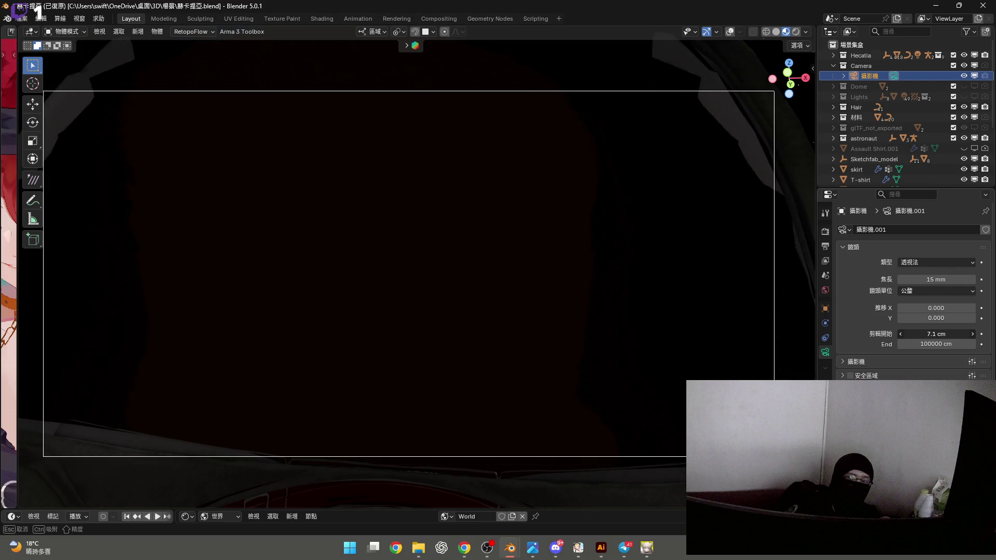
pyautogui.press('KP_0')
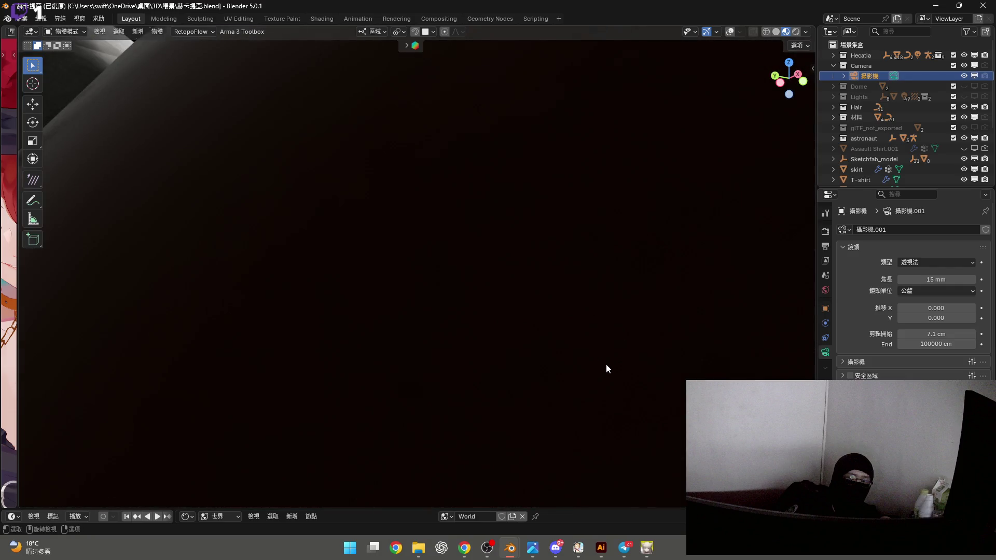
# Select the astronaut and switch the shader editor from World to its Object material nodes
pyautogui.scroll(3, 606, 364)
pyautogui.scroll(-5, 602, 365)
pyautogui.moveTo(592, 362); pyautogui.dragTo(572, 328, button='middle')
pyautogui.scroll(5, 572, 329)
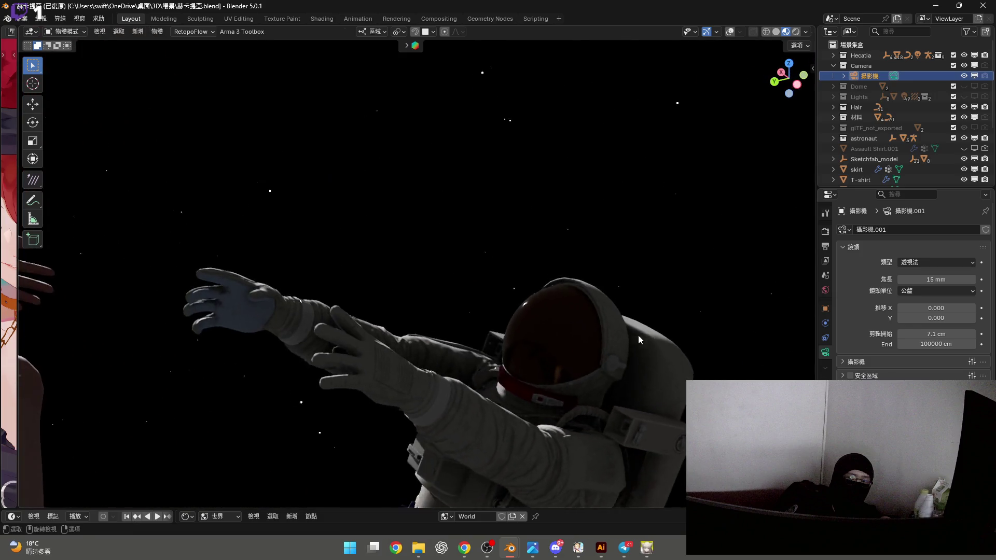
pyautogui.click(537, 480)
pyautogui.moveTo(537, 510); pyautogui.dragTo(536, 357)
pyautogui.click(215, 364)
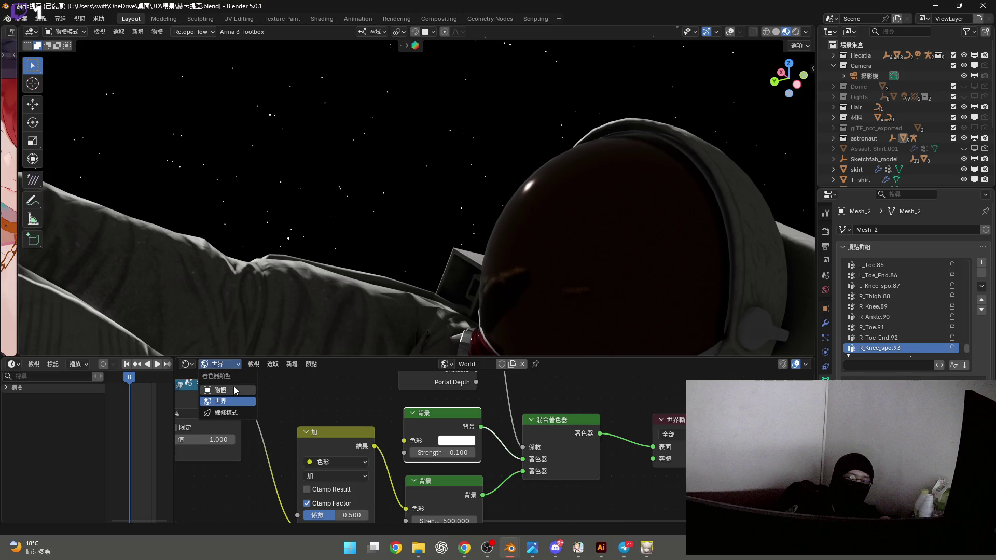
pyautogui.click(220, 389)
# Bring Material_2's nodes into view and put the astronaut's Mesh_2 into Edit Mode, framed
pyautogui.scroll(-3, 443, 409)
pyautogui.moveTo(438, 401); pyautogui.dragTo(446, 487, button='middle')
pyautogui.scroll(2, 422, 403)
pyautogui.scroll(2, 421, 404)
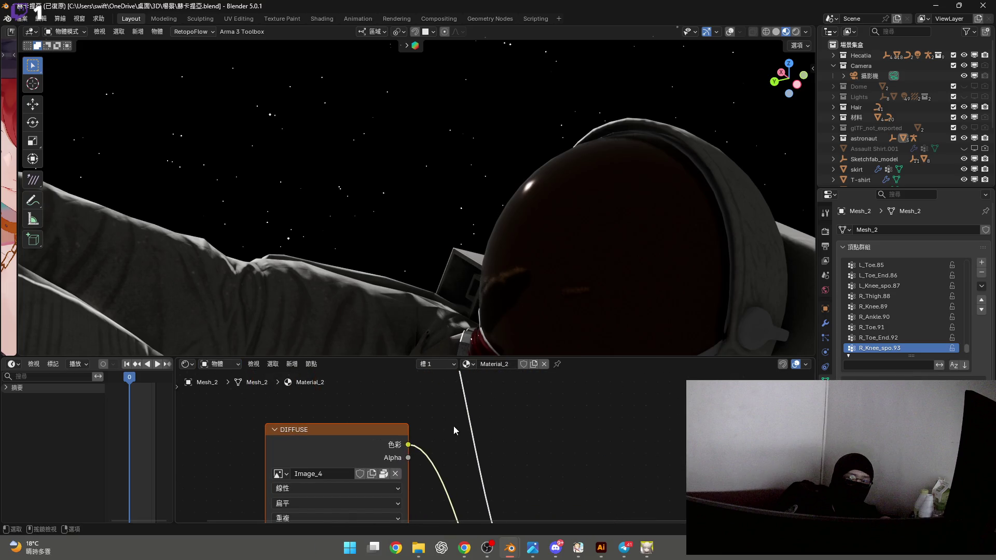
pyautogui.click(440, 363)
pyautogui.moveTo(540, 294)
pyautogui.mouseDown(button='middle')
pyautogui.moveTo(550, 260)
pyautogui.moveTo(558, 272)
pyautogui.mouseUp(button='middle')
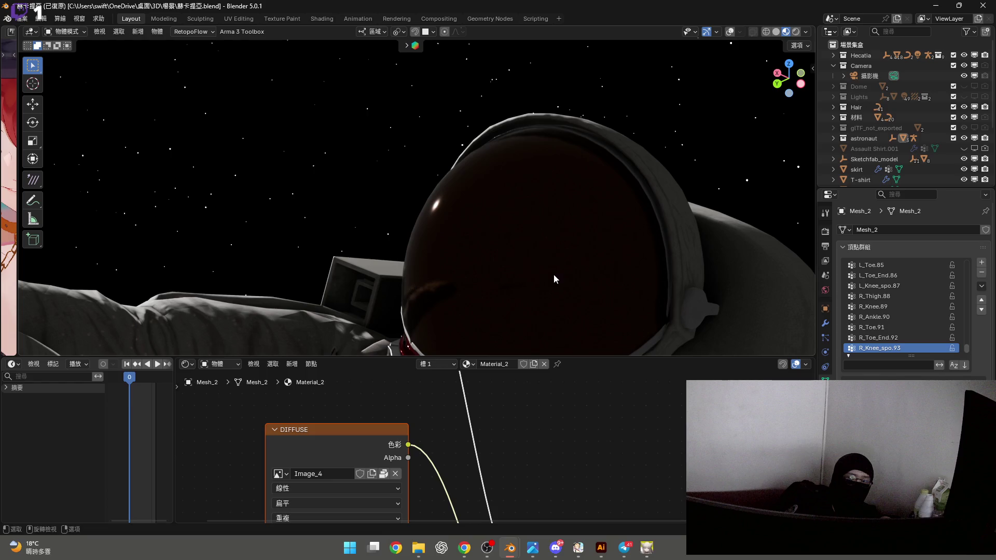
pyautogui.press('Tab')
pyautogui.press('KP_Decimal')
pyautogui.moveTo(561, 273)
pyautogui.mouseDown(button='middle')
pyautogui.moveTo(543, 280)
pyautogui.moveTo(475, 253)
pyautogui.moveTo(435, 171)
pyautogui.moveTo(716, 37)
pyautogui.mouseUp(button='middle')
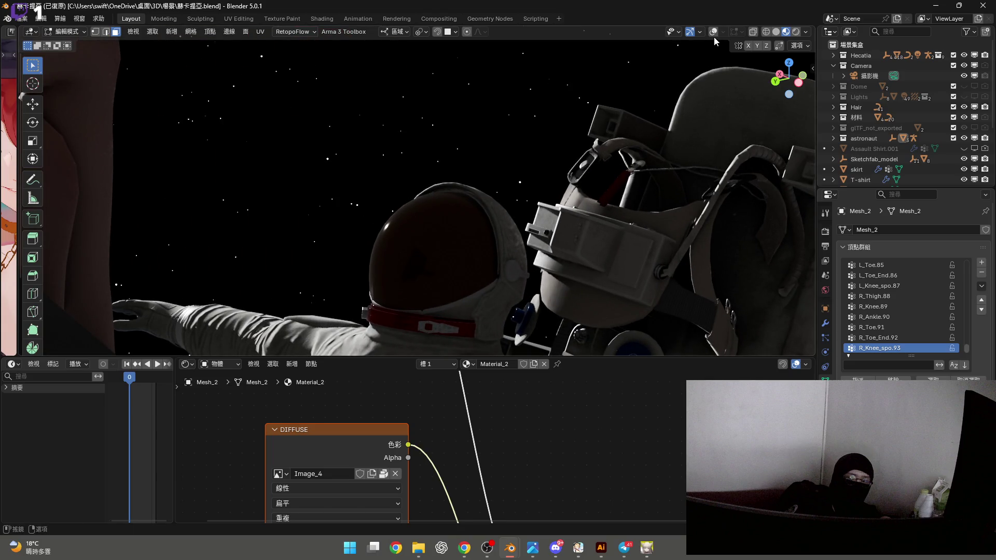
# Turn on overlays, pick a helmet face and grow the selection twice, then exit Edit Mode
pyautogui.click(713, 32)
pyautogui.scroll(5, 430, 198)
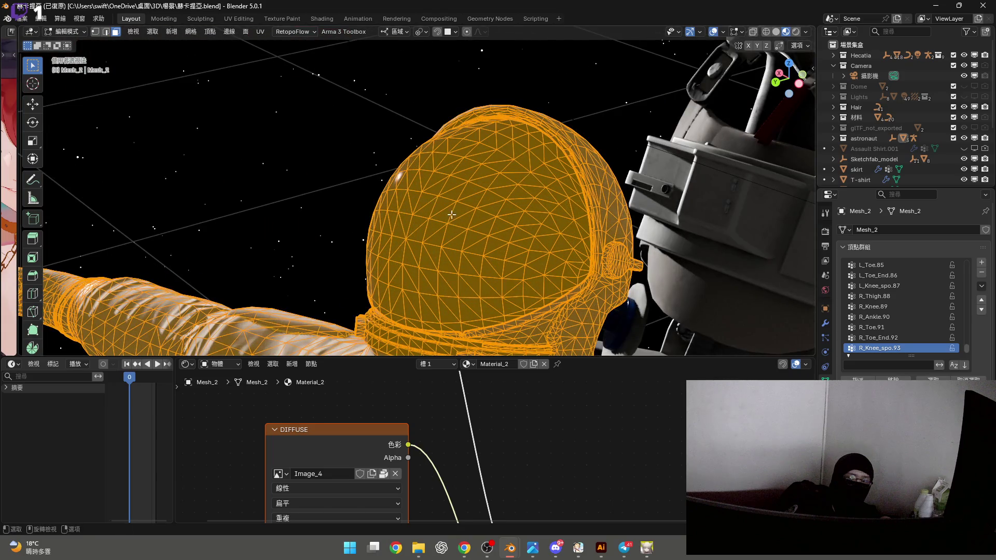
pyautogui.click(454, 215)
pyautogui.moveTo(454, 216); pyautogui.dragTo(449, 269, button='middle')
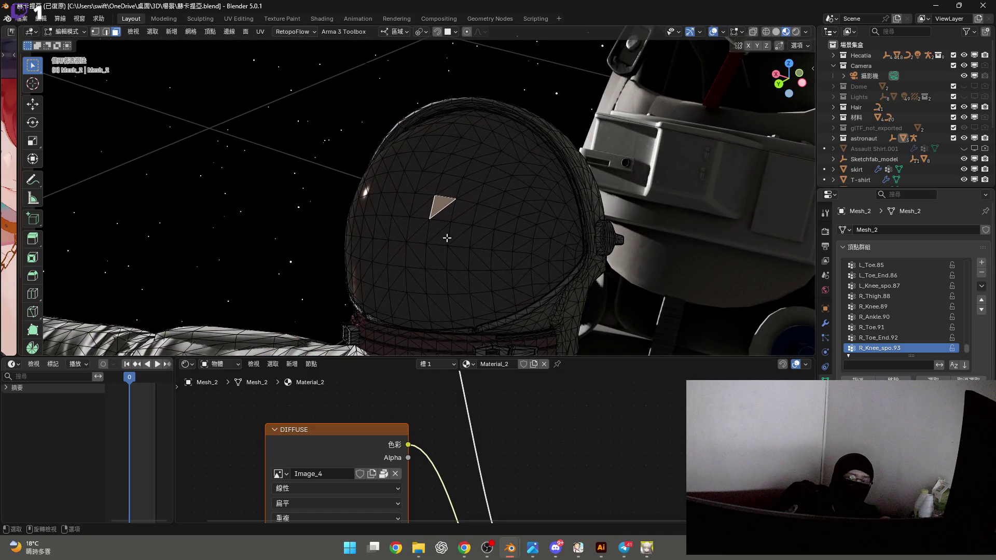
pyautogui.press('ctrl+KP_Add')
pyautogui.moveTo(447, 238)
pyautogui.mouseDown(button='middle')
pyautogui.moveTo(449, 213)
pyautogui.moveTo(508, 239)
pyautogui.moveTo(652, 269)
pyautogui.moveTo(411, 226)
pyautogui.moveTo(375, 197)
pyautogui.mouseUp(button='middle')
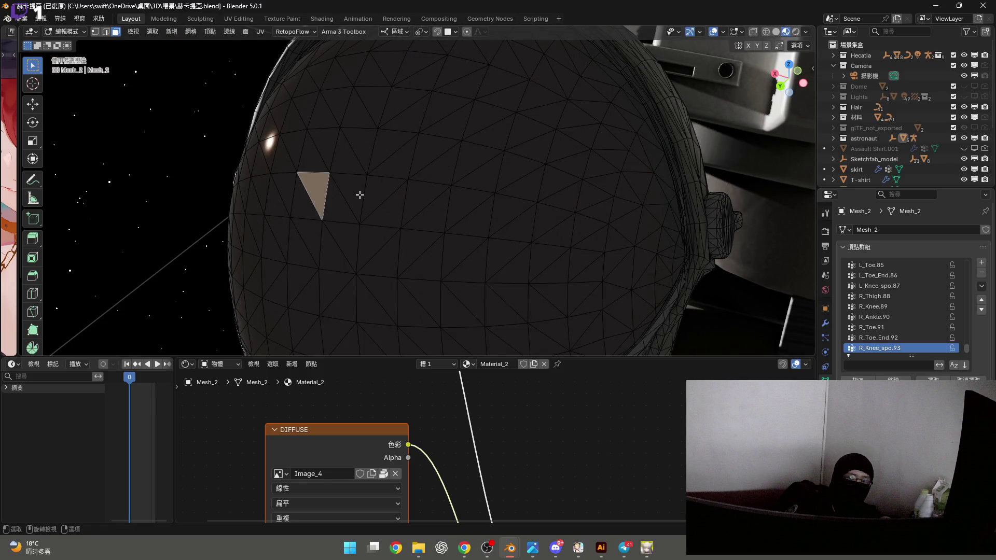
pyautogui.keyDown('ctrl'); pyautogui.scroll(-3, 360, 195); pyautogui.keyUp('ctrl')
pyautogui.moveTo(387, 211)
pyautogui.mouseDown(button='middle')
pyautogui.moveTo(395, 198)
pyautogui.moveTo(389, 235)
pyautogui.moveTo(410, 230)
pyautogui.moveTo(424, 171)
pyautogui.moveTo(456, 251)
pyautogui.mouseUp(button='middle')
pyautogui.press('ctrl+KP_Add')
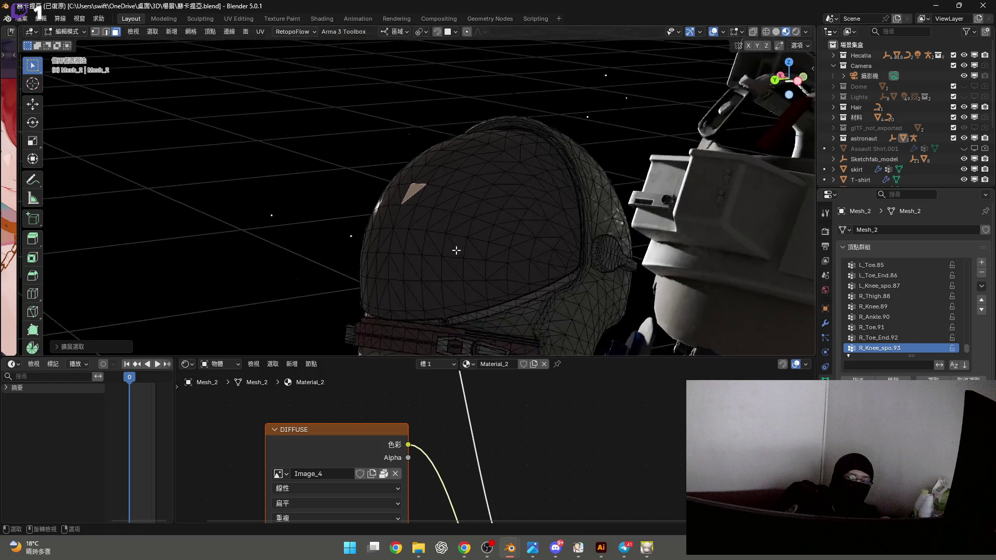
pyautogui.scroll(-5, 456, 251)
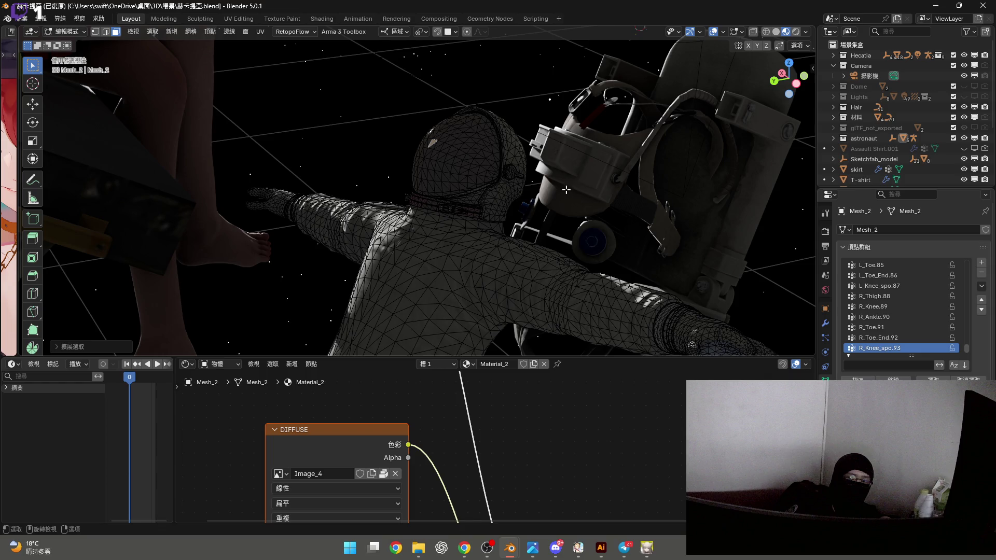
pyautogui.press('Tab')
# Select and grow a side face on the slab the girl sits on, then exit Edit Mode
pyautogui.moveTo(564, 193)
pyautogui.mouseDown(button='middle')
pyautogui.moveTo(521, 250)
pyautogui.moveTo(568, 278)
pyautogui.moveTo(503, 243)
pyautogui.mouseUp(button='middle')
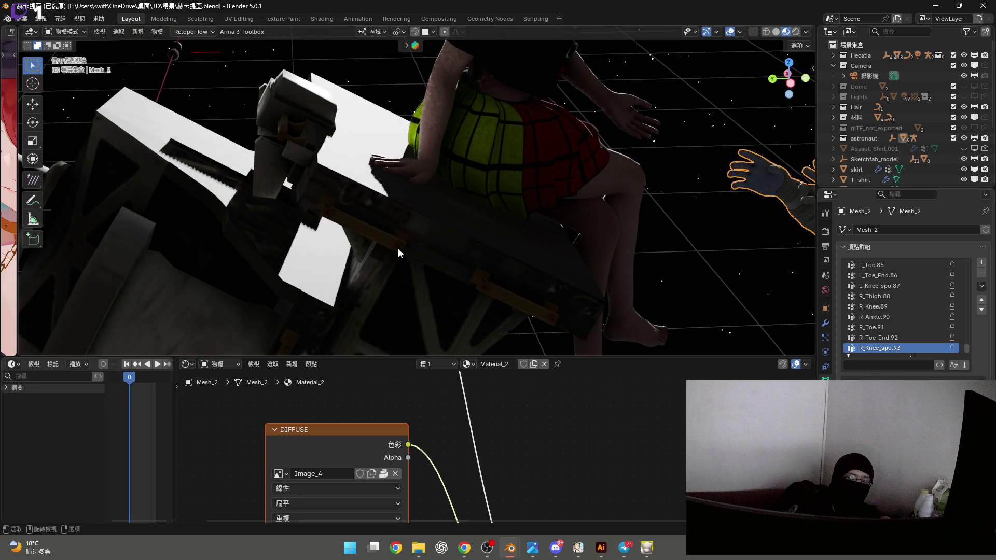
pyautogui.click(373, 226)
pyautogui.press('Tab')
pyautogui.moveTo(372, 225); pyautogui.dragTo(405, 235, button='middle')
pyautogui.click(421, 236)
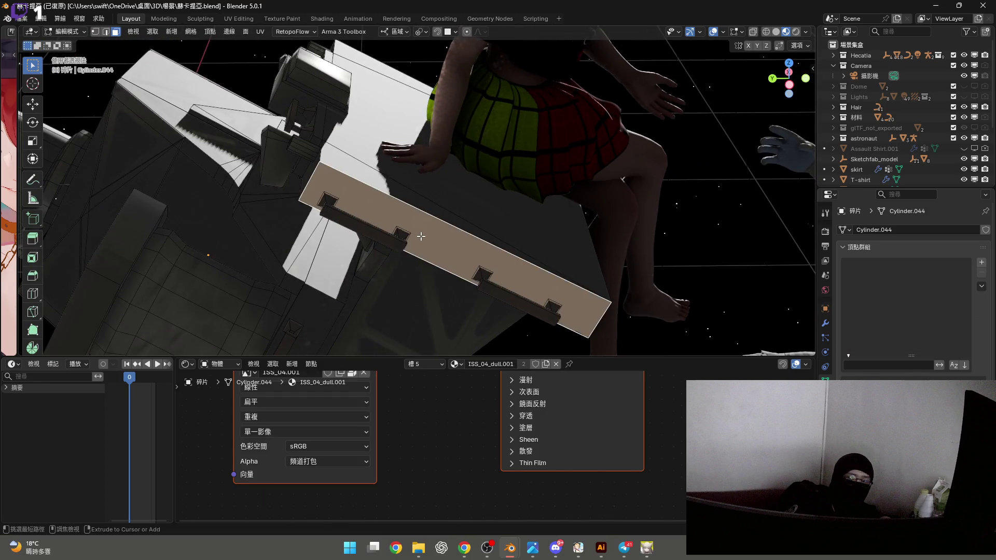
pyautogui.press('ctrl+KP_Add')
pyautogui.press('Tab')
# Re-enter Edit Mode on the astronaut and circle-select the central and left visor faces
pyautogui.moveTo(604, 230)
pyautogui.mouseDown(button='middle')
pyautogui.moveTo(622, 207)
pyautogui.moveTo(641, 211)
pyautogui.moveTo(425, 185)
pyautogui.moveTo(514, 168)
pyautogui.moveTo(589, 231)
pyautogui.mouseUp(button='middle')
pyautogui.click(682, 195)
pyautogui.press('Tab')
pyautogui.press('c')
pyautogui.moveTo(596, 251)
pyautogui.mouseDown()
pyautogui.moveTo(599, 259)
pyautogui.moveTo(669, 213)
pyautogui.moveTo(656, 231)
pyautogui.moveTo(690, 202)
pyautogui.mouseUp()
pyautogui.press('Escape')
pyautogui.moveTo(689, 202)
pyautogui.mouseDown(button='middle')
pyautogui.moveTo(587, 190)
pyautogui.moveTo(566, 220)
pyautogui.mouseUp(button='middle')
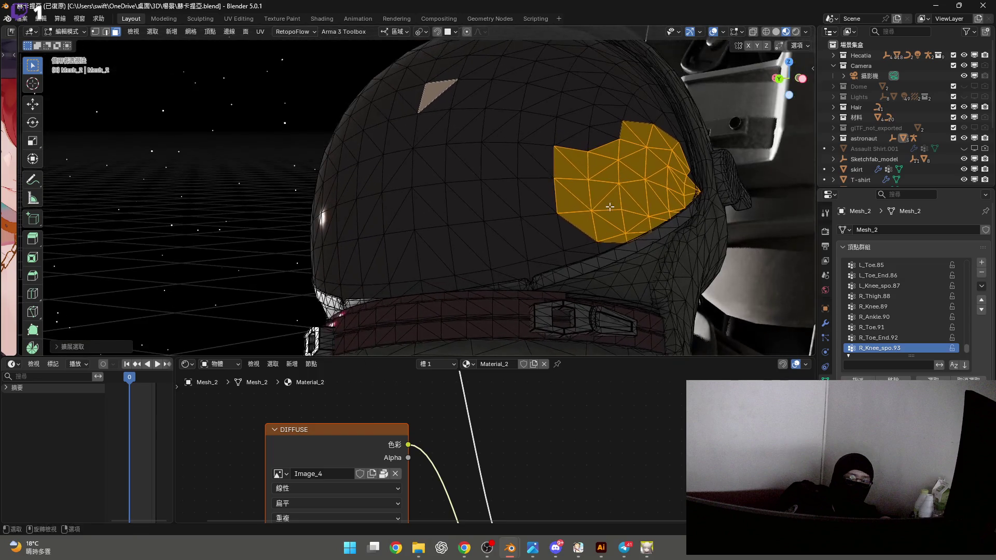
pyautogui.press('c')
pyautogui.moveTo(565, 220)
pyautogui.mouseDown()
pyautogui.moveTo(479, 223)
pyautogui.moveTo(413, 251)
pyautogui.mouseUp()
pyautogui.press('Escape')
pyautogui.moveTo(413, 251)
pyautogui.mouseDown(button='middle')
pyautogui.moveTo(547, 244)
pyautogui.moveTo(555, 256)
pyautogui.mouseUp(button='middle')
pyautogui.press('c')
pyautogui.moveTo(555, 255)
pyautogui.mouseDown()
pyautogui.moveTo(361, 254)
pyautogui.moveTo(384, 258)
pyautogui.mouseUp()
pyautogui.moveTo(384, 257); pyautogui.dragTo(490, 260, button='middle')
pyautogui.moveTo(490, 259); pyautogui.dragTo(480, 255)
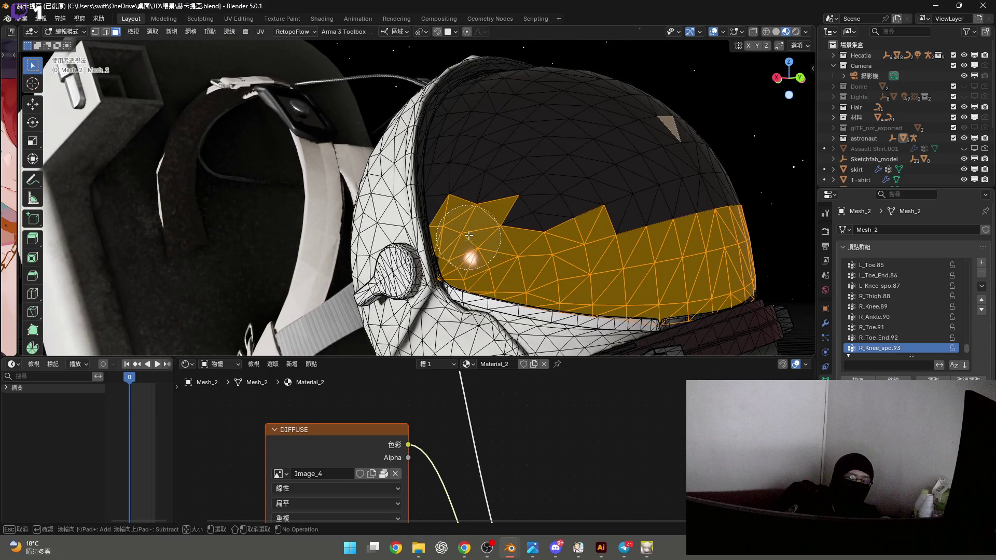
pyautogui.moveTo(468, 196); pyautogui.dragTo(464, 132)
pyautogui.press('Escape')
# Keep circle-selecting the remaining upper and right-rim visor faces until the whole visor is selected
pyautogui.moveTo(464, 132)
pyautogui.mouseDown(button='middle')
pyautogui.moveTo(469, 267)
pyautogui.moveTo(458, 246)
pyautogui.mouseUp(button='middle')
pyautogui.press('c')
pyautogui.moveTo(458, 245)
pyautogui.mouseDown()
pyautogui.moveTo(483, 119)
pyautogui.moveTo(540, 150)
pyautogui.mouseUp()
pyautogui.press('Escape')
pyautogui.press('c')
pyautogui.press('Escape')
pyautogui.moveTo(539, 150)
pyautogui.mouseDown(button='middle')
pyautogui.moveTo(520, 173)
pyautogui.moveTo(555, 229)
pyautogui.mouseUp(button='middle')
pyautogui.press('c')
pyautogui.moveTo(556, 229)
pyautogui.mouseDown()
pyautogui.moveTo(597, 228)
pyautogui.moveTo(622, 210)
pyautogui.mouseUp()
pyautogui.press('Escape')
pyautogui.moveTo(623, 210)
pyautogui.mouseDown(button='middle')
pyautogui.moveTo(534, 232)
pyautogui.moveTo(539, 208)
pyautogui.moveTo(529, 189)
pyautogui.mouseUp(button='middle')
pyautogui.press('c')
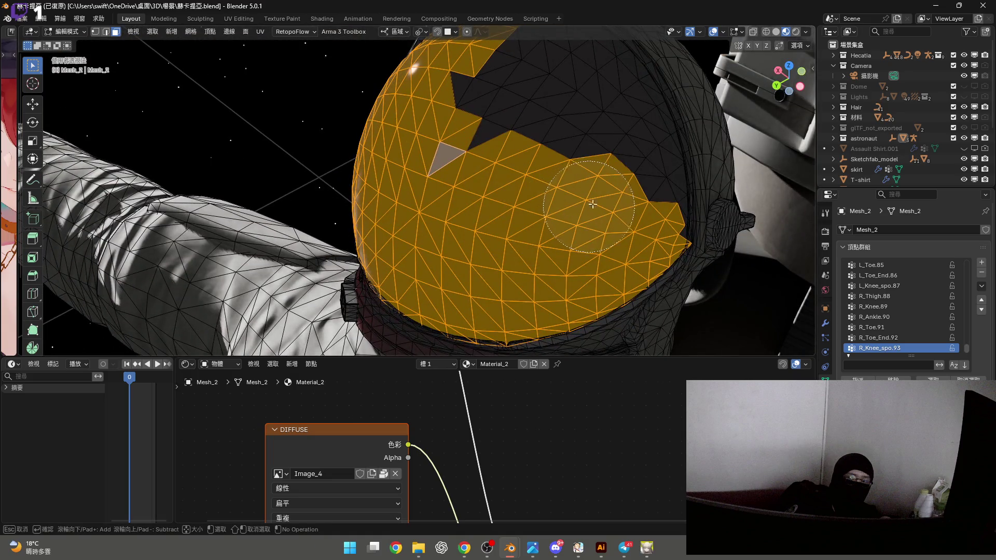
pyautogui.moveTo(590, 206); pyautogui.dragTo(612, 171)
pyautogui.moveTo(612, 172); pyautogui.dragTo(519, 218, button='middle')
pyautogui.moveTo(466, 202)
pyautogui.mouseDown()
pyautogui.moveTo(519, 130)
pyautogui.moveTo(570, 156)
pyautogui.mouseUp()
pyautogui.press('Escape')
pyautogui.moveTo(570, 156)
pyautogui.mouseDown(button='middle')
pyautogui.moveTo(450, 268)
pyautogui.moveTo(477, 213)
pyautogui.mouseUp(button='middle')
pyautogui.press('c')
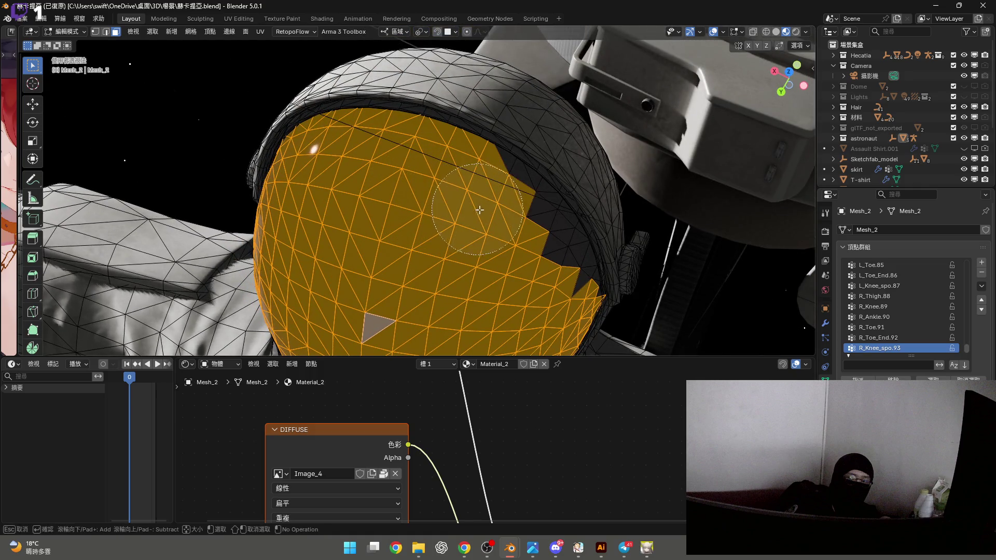
pyautogui.moveTo(487, 223)
pyautogui.mouseDown()
pyautogui.moveTo(544, 228)
pyautogui.moveTo(529, 244)
pyautogui.moveTo(550, 259)
pyautogui.moveTo(508, 233)
pyautogui.moveTo(581, 270)
pyautogui.mouseUp()
pyautogui.press('Escape')
pyautogui.moveTo(581, 270)
pyautogui.mouseDown(button='middle')
pyautogui.moveTo(496, 214)
pyautogui.moveTo(520, 179)
pyautogui.mouseUp(button='middle')
pyautogui.press('c')
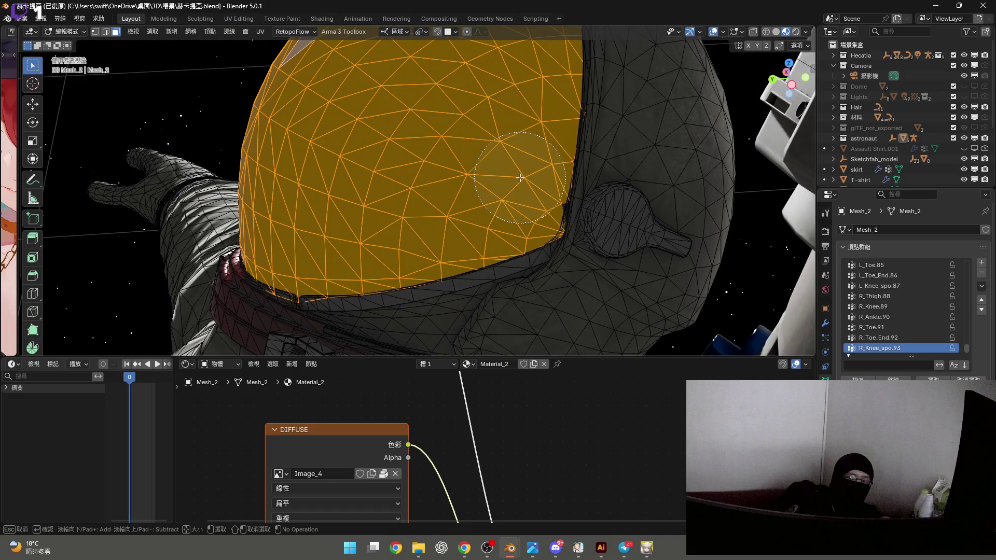
pyautogui.press('Escape')
pyautogui.scroll(-5, 534, 218)
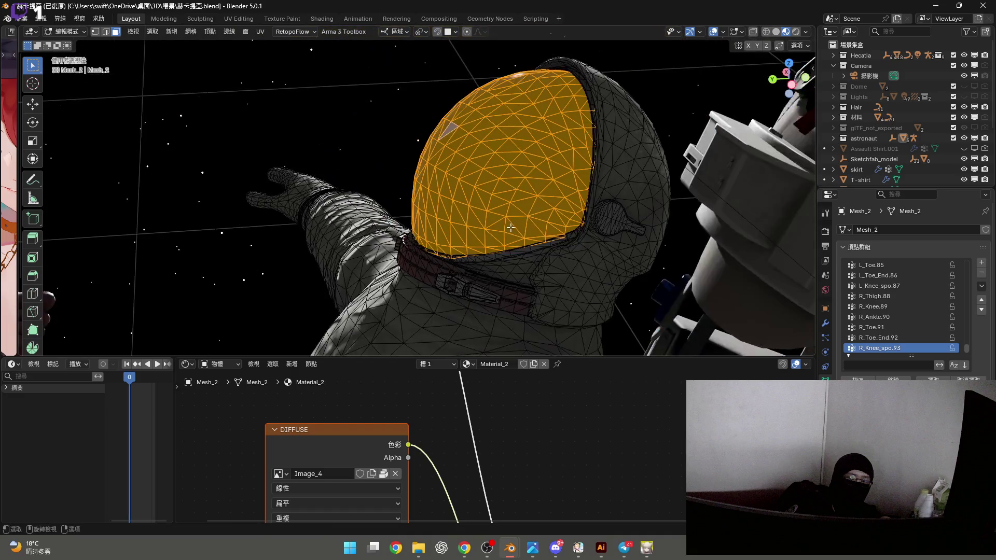
pyautogui.moveTo(577, 355); pyautogui.dragTo(467, 235)
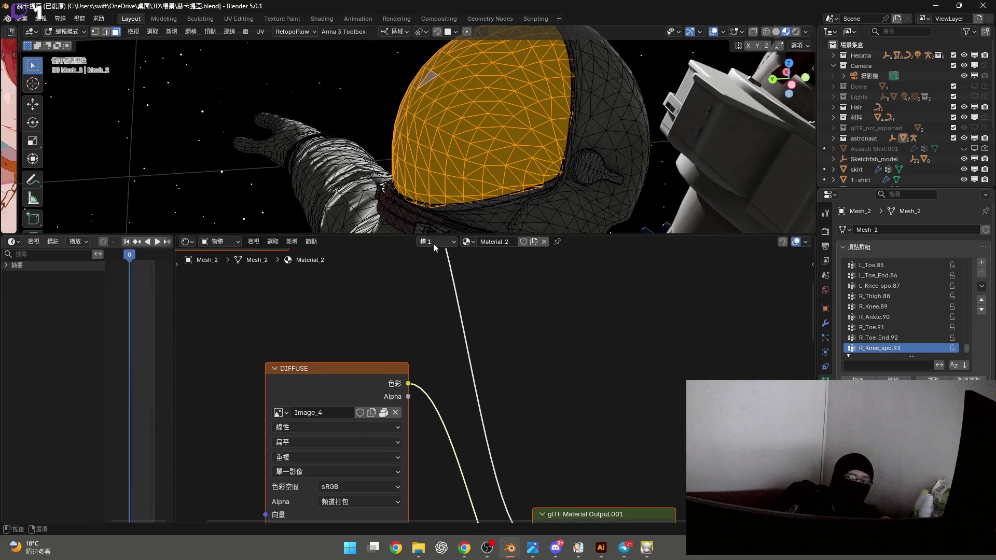
# Add a second material slot, create 材質.001 and assign it to the selected visor faces
pyautogui.click(431, 242)
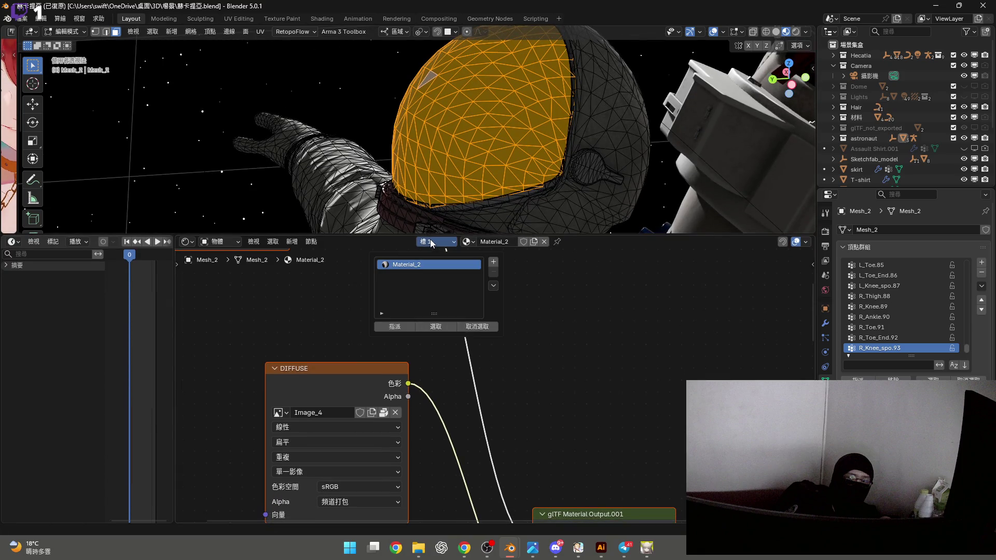
pyautogui.click(493, 262)
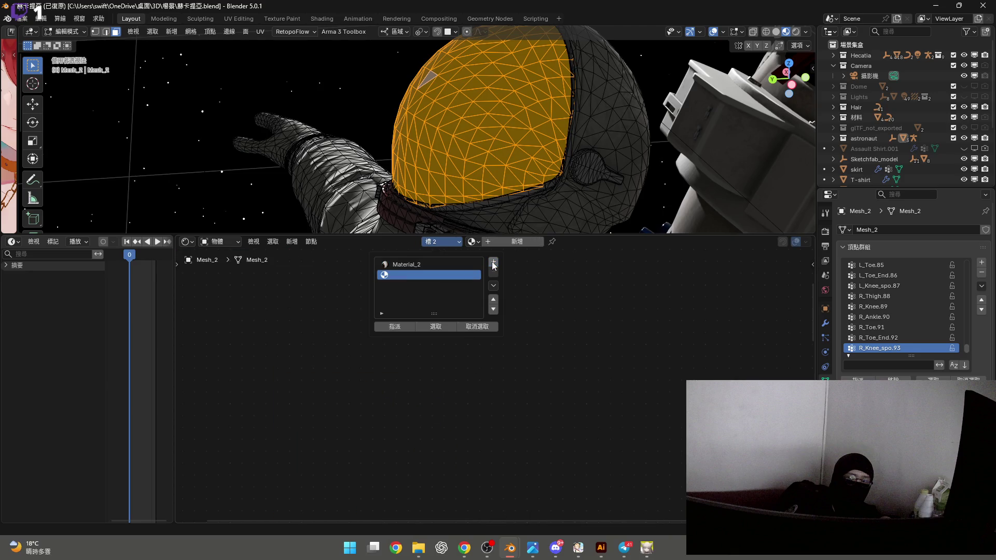
pyautogui.click(401, 328)
pyautogui.click(441, 244)
pyautogui.click(390, 326)
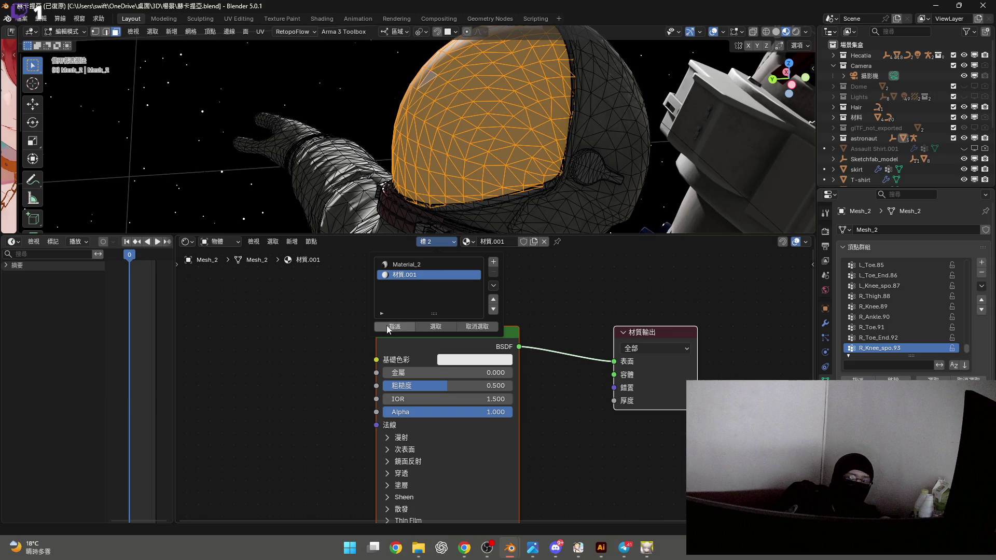
pyautogui.press('Home')
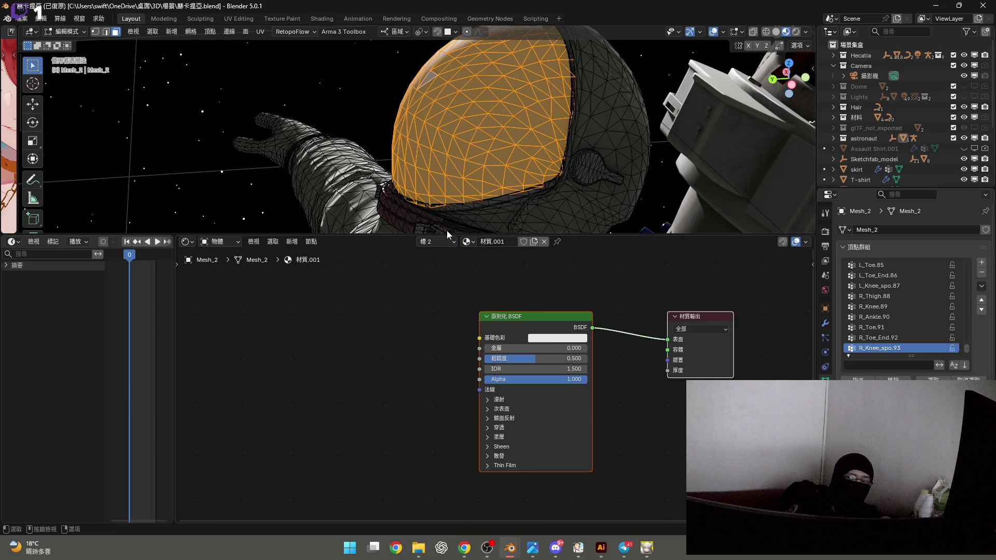
pyautogui.moveTo(480, 139)
pyautogui.mouseDown(button='middle')
pyautogui.moveTo(506, 162)
pyautogui.moveTo(581, 116)
pyautogui.moveTo(603, 151)
pyautogui.moveTo(546, 151)
pyautogui.moveTo(480, 182)
pyautogui.mouseUp(button='middle')
pyautogui.press('Tab')
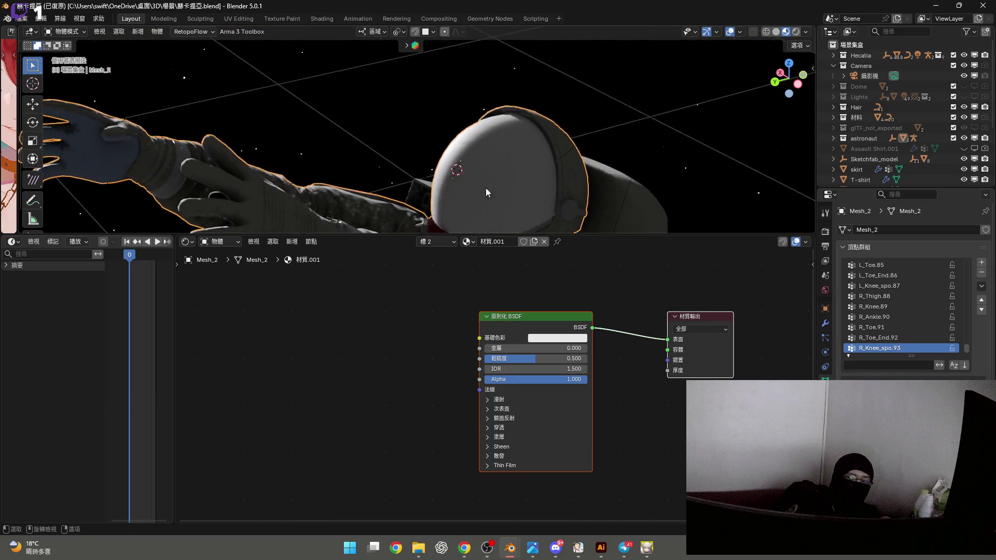
# Zoom the node editor onto the Principled BSDF node, then bring up the file browser with Ctrl+O
pyautogui.scroll(4, 509, 180)
pyautogui.scroll(1, 445, 329)
pyautogui.moveTo(445, 329)
pyautogui.mouseDown(button='middle')
pyautogui.moveTo(456, 383)
pyautogui.moveTo(486, 370)
pyautogui.mouseUp(button='middle')
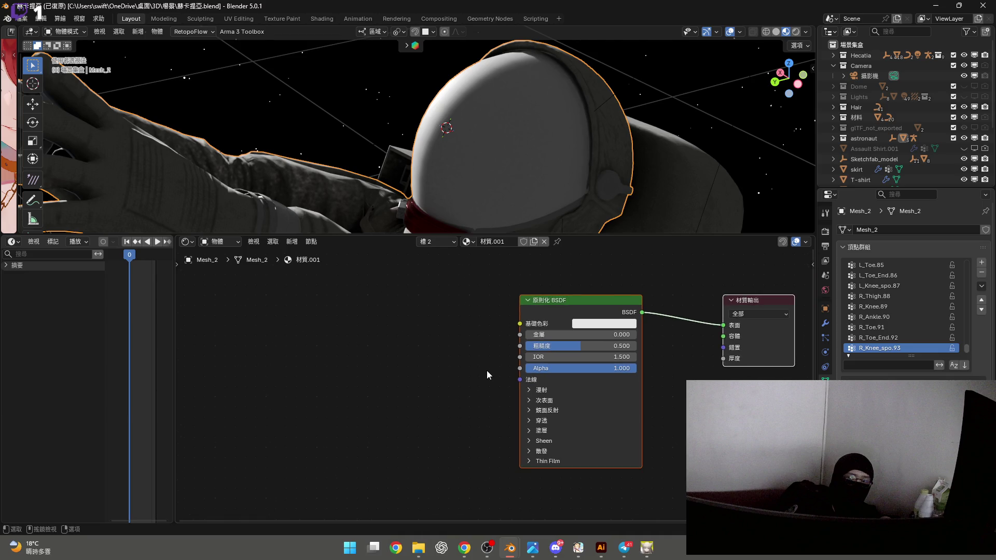
pyautogui.scroll(3, 487, 370)
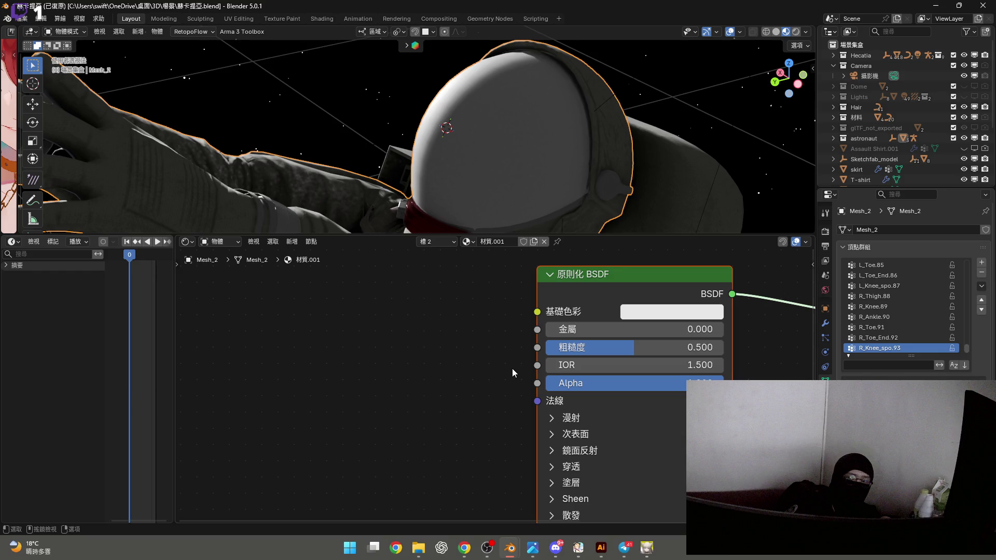
pyautogui.moveTo(425, 550)
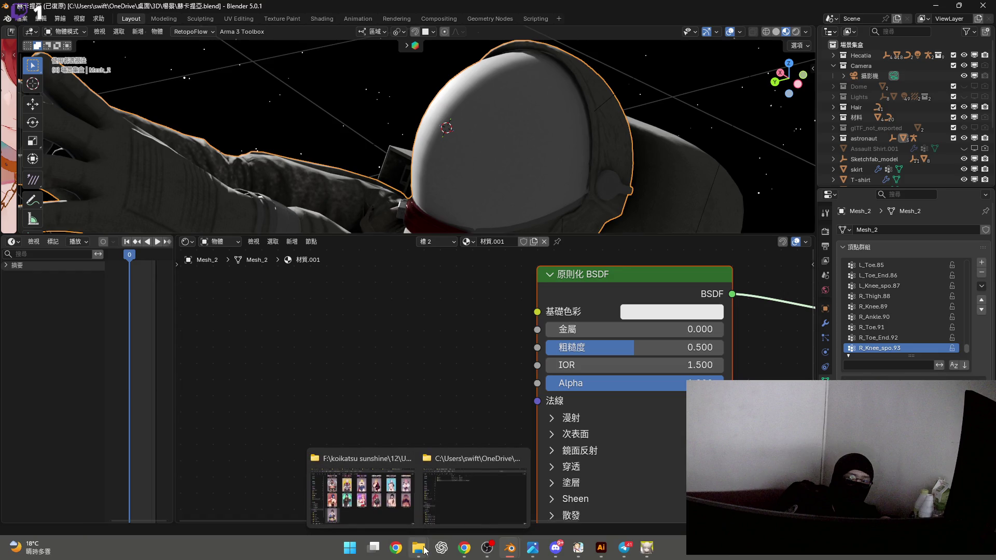
pyautogui.moveTo(465, 554)
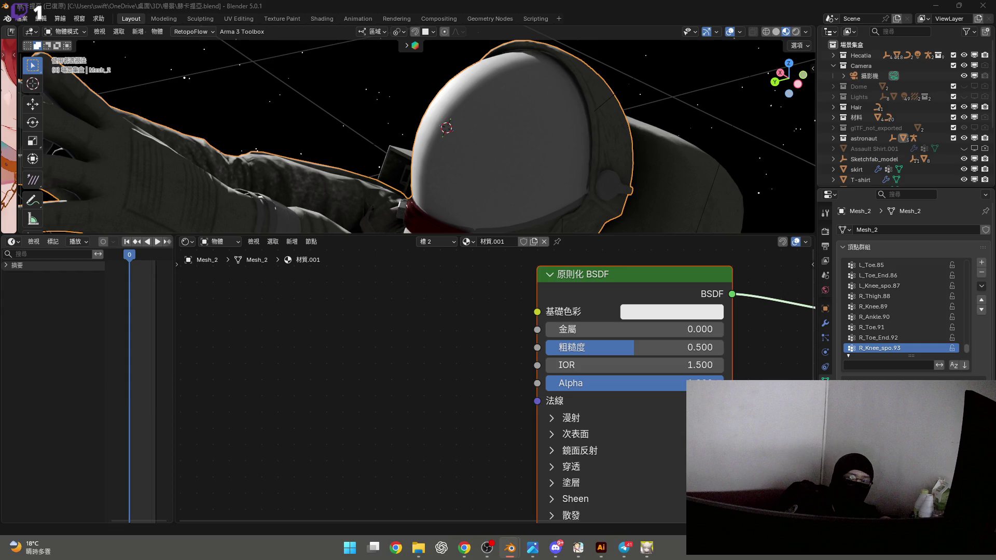
pyautogui.hotkey('ctrl', 'o')
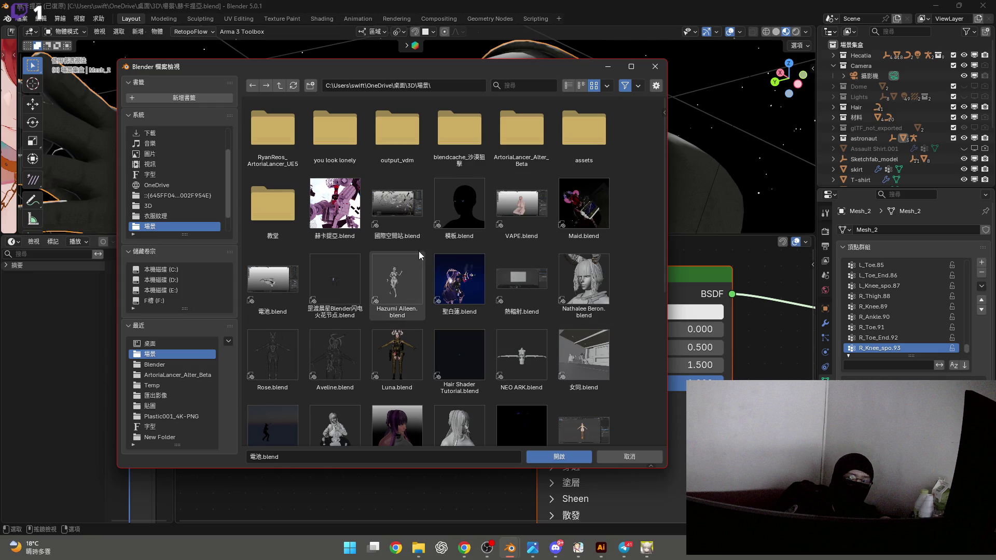
# Cancel the file browser without loading a file, then briefly switch to the web browser and back
pyautogui.scroll(-1, 419, 250)
pyautogui.press('Escape')
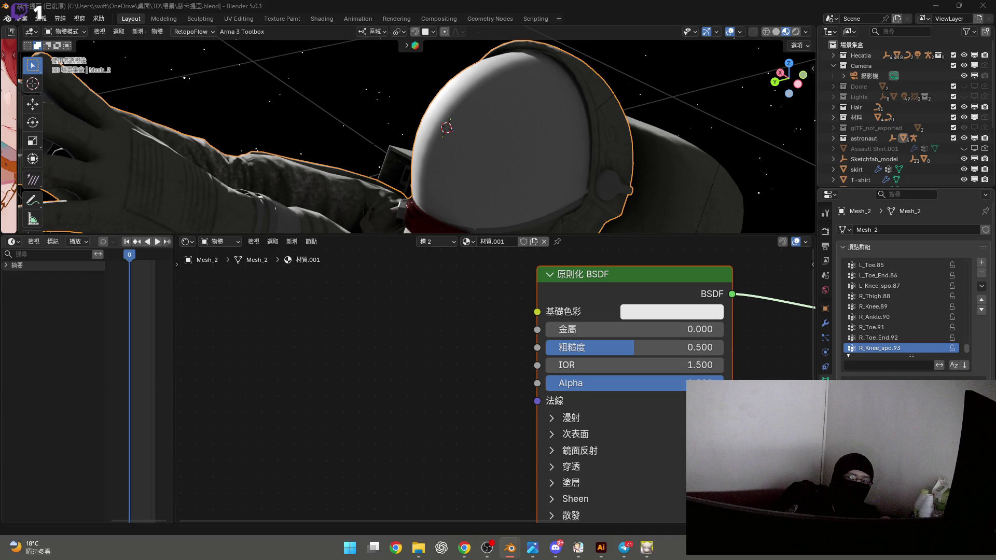
pyautogui.hotkey('alt', 'Tab')
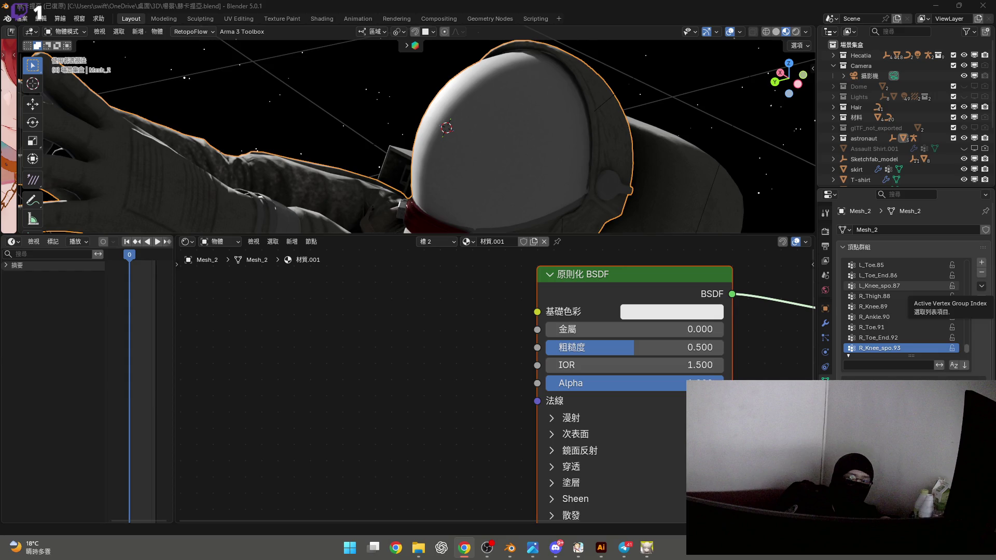
pyautogui.hotkey('alt', 'Tab')
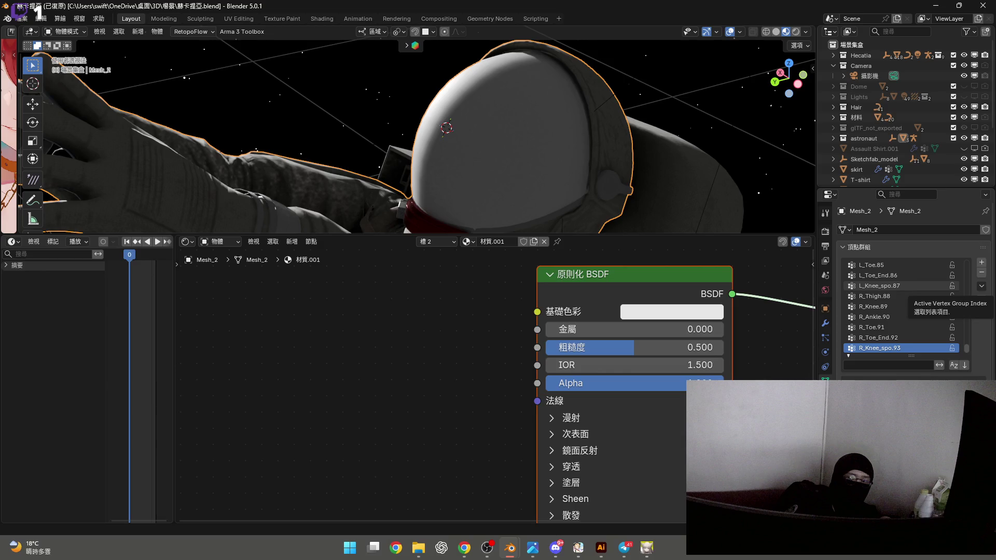
pyautogui.hotkey('alt', 'Tab')
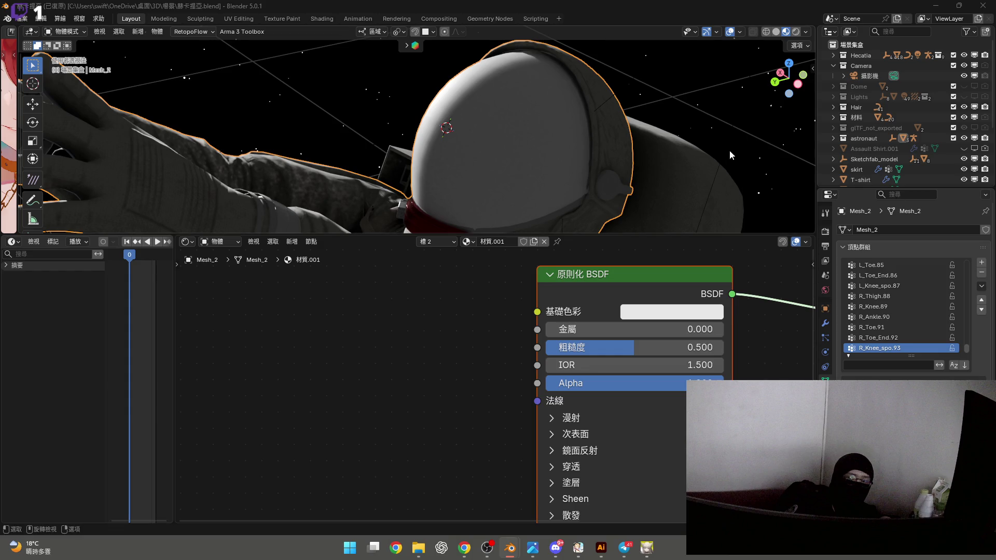
# Make 材料 the active collection, switch to solid shading, and paste the copied sphere into it
pyautogui.click(857, 118)
pyautogui.moveTo(757, 237); pyautogui.dragTo(758, 510)
pyautogui.click(776, 32)
pyautogui.moveTo(709, 232); pyautogui.dragTo(660, 247, button='middle')
pyautogui.scroll(-5, 655, 250)
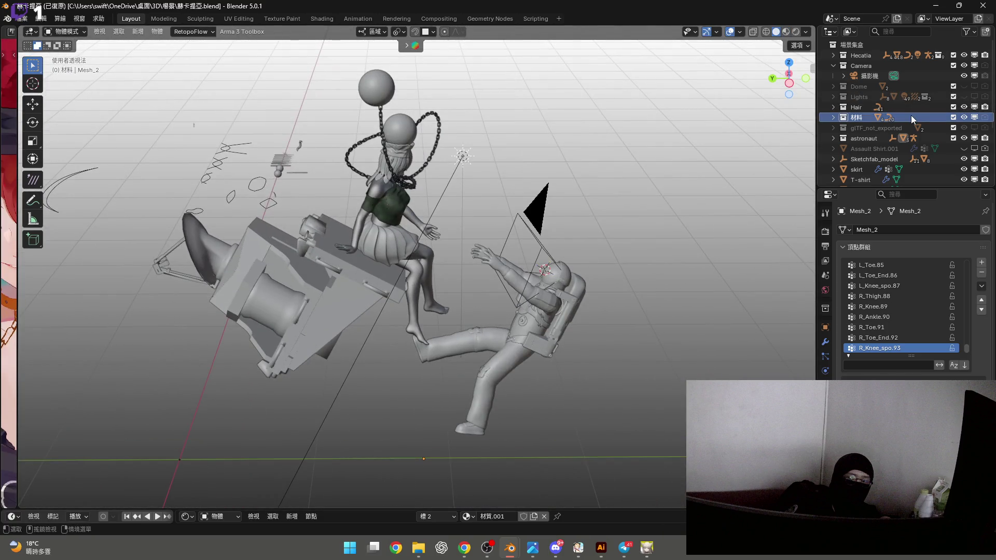
pyautogui.hotkey('ctrl', 'v')
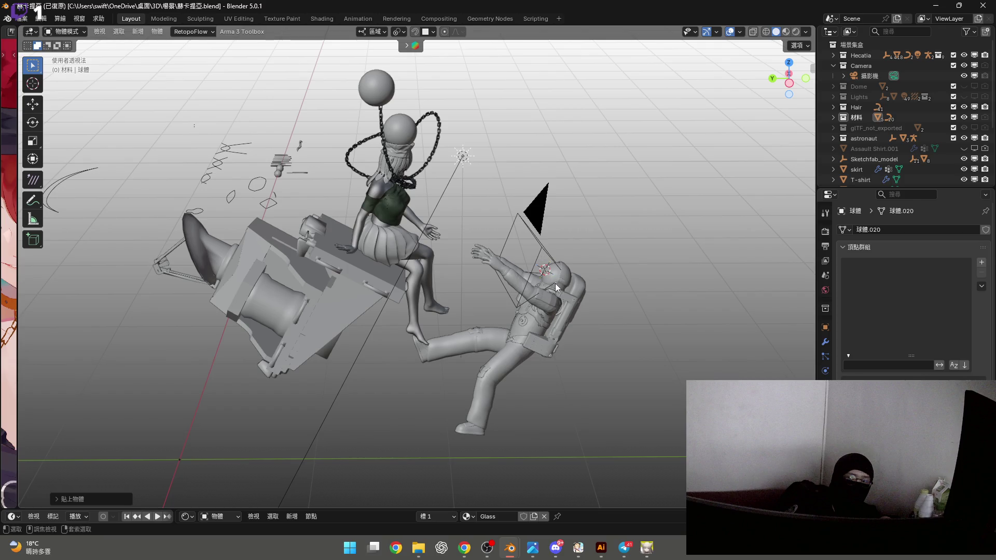
pyautogui.moveTo(558, 287)
pyautogui.mouseDown(button='middle')
pyautogui.moveTo(533, 279)
pyautogui.moveTo(483, 295)
pyautogui.moveTo(467, 270)
pyautogui.mouseUp(button='middle')
# Move the pasted sphere along X and Y away from the scene and scale it to about 0.21
pyautogui.press('g')
pyautogui.press('x')
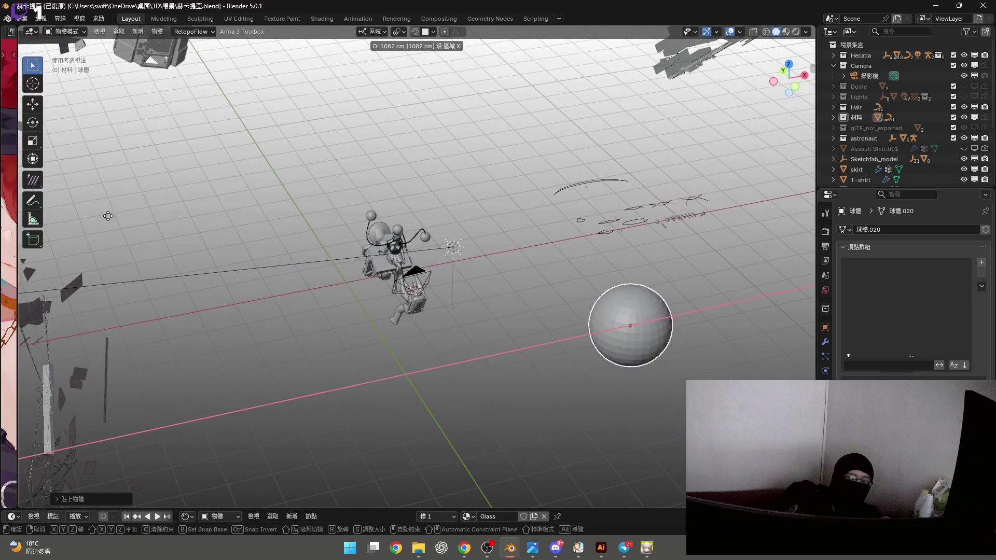
pyautogui.moveTo(275, 186)
pyautogui.click(628, 179)
pyautogui.moveTo(629, 179)
pyautogui.mouseDown(button='middle')
pyautogui.moveTo(581, 219)
pyautogui.moveTo(630, 233)
pyautogui.moveTo(701, 229)
pyautogui.mouseUp(button='middle')
pyautogui.press('g')
pyautogui.press('y')
pyautogui.moveTo(430, 230)
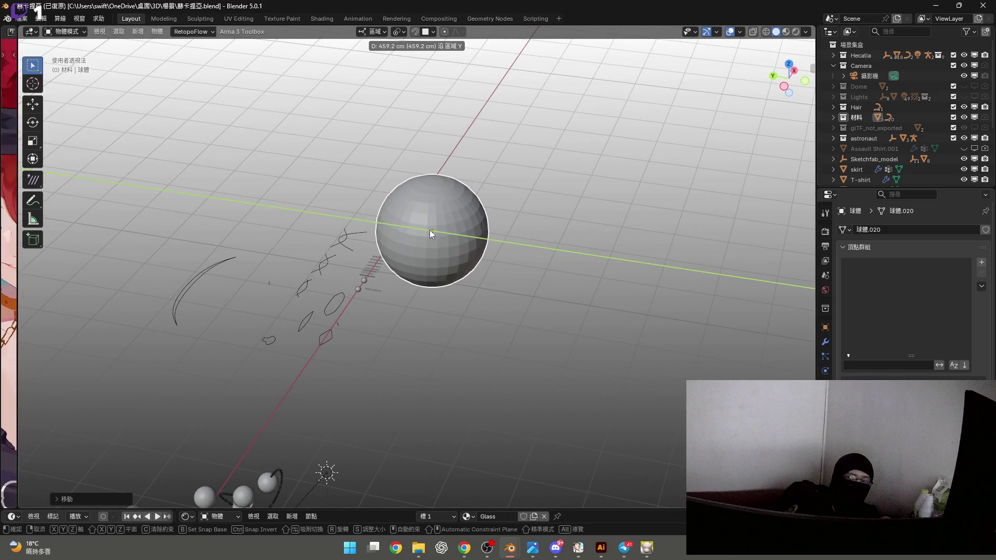
pyautogui.click(562, 241)
pyautogui.scroll(3, 568, 246)
pyautogui.press('s')
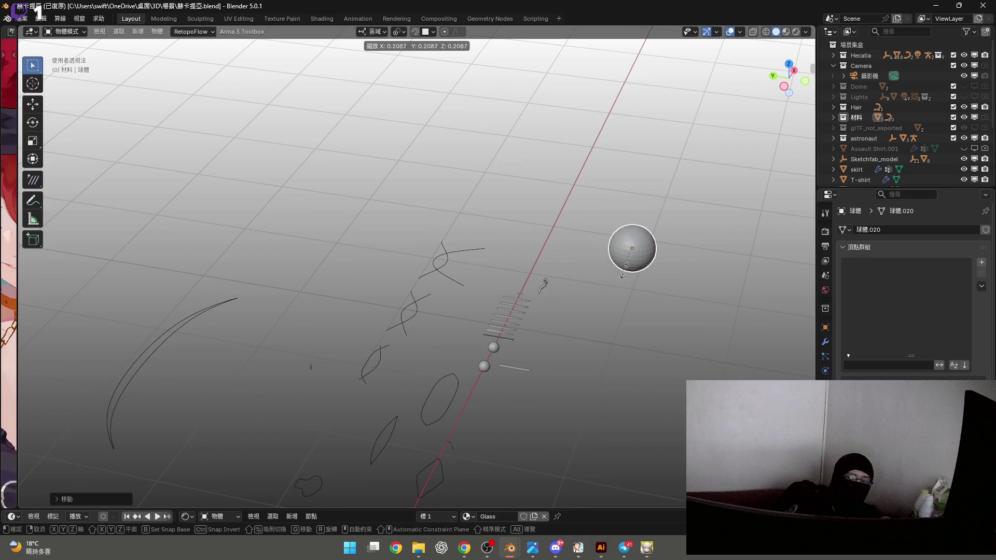
pyautogui.click(635, 262)
# Orbit back to the astronaut's helmet and select the astronaut mesh
pyautogui.scroll(-3, 586, 244)
pyautogui.moveTo(585, 242); pyautogui.dragTo(560, 223, button='middle')
pyautogui.scroll(8, 546, 313)
pyautogui.moveTo(540, 308)
pyautogui.mouseDown(button='middle')
pyautogui.moveTo(629, 292)
pyautogui.moveTo(522, 323)
pyautogui.mouseUp(button='middle')
pyautogui.click(496, 484)
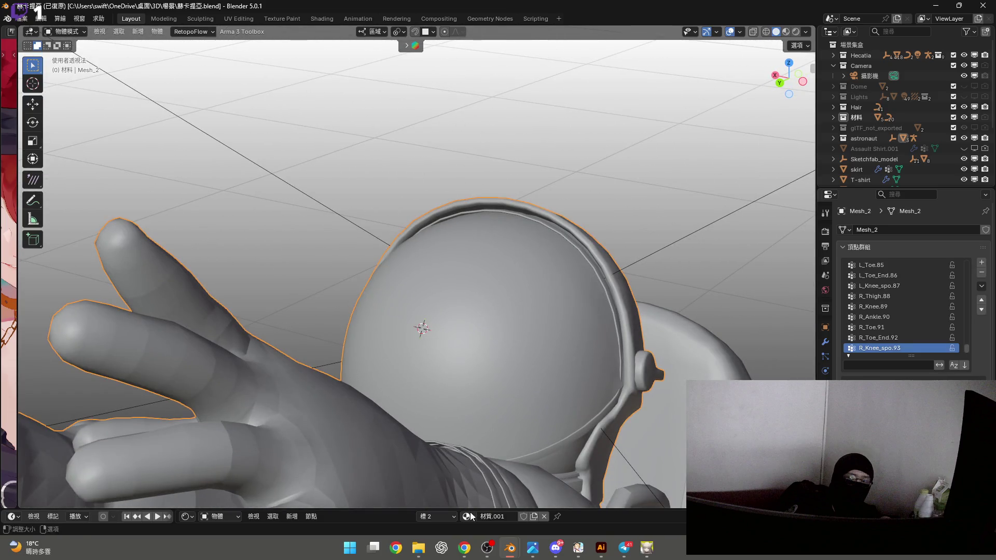
# Enlarge the Shader Editor and replace the helmet slot's 材質.001 with the Glass material
pyautogui.click(469, 516)
pyautogui.moveTo(565, 509)
pyautogui.mouseDown()
pyautogui.moveTo(544, 456)
pyautogui.moveTo(524, 231)
pyautogui.mouseUp()
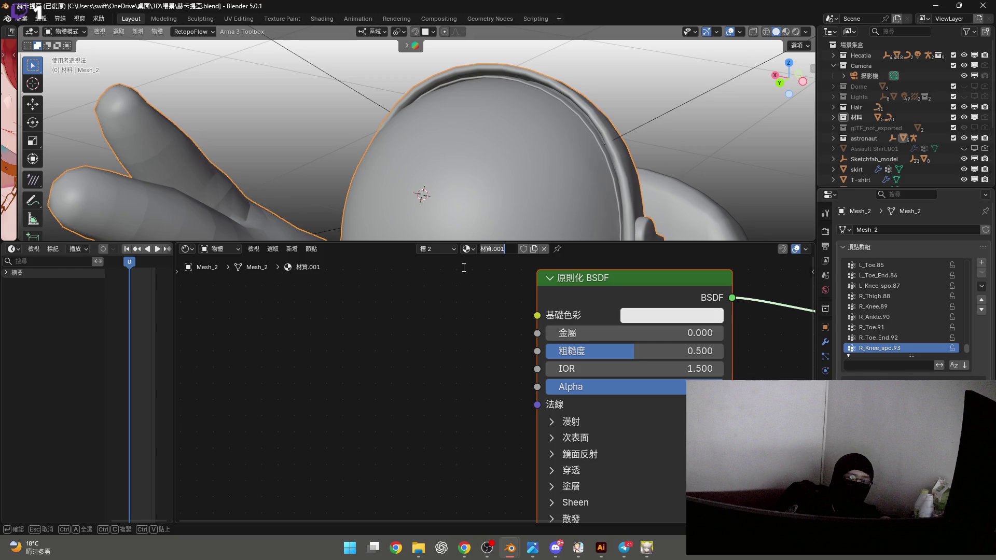
pyautogui.click(466, 248)
pyautogui.write('ga')
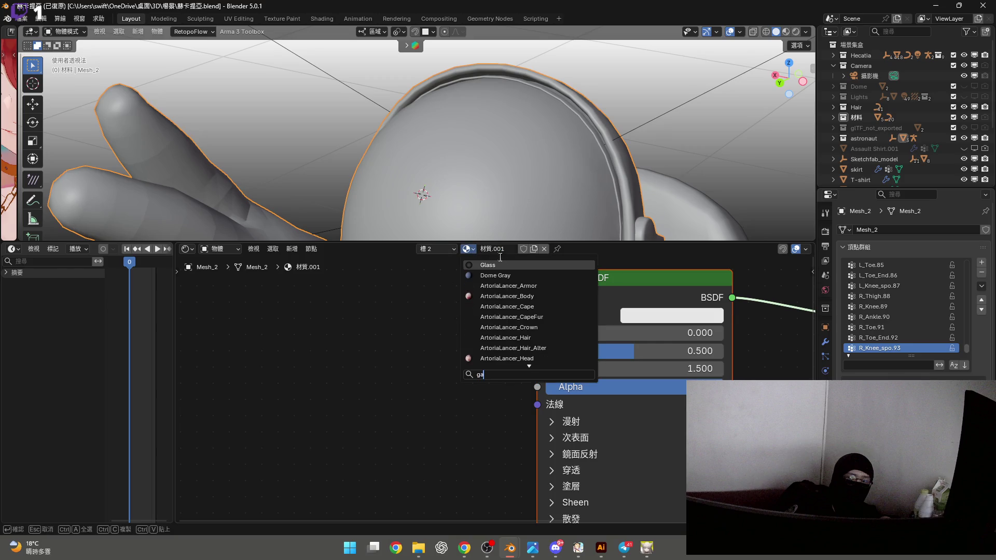
pyautogui.click(509, 267)
# Inspect 材質.001 in a filtered Outliner, then restore the Shader Editor and shrink it
pyautogui.click(187, 249)
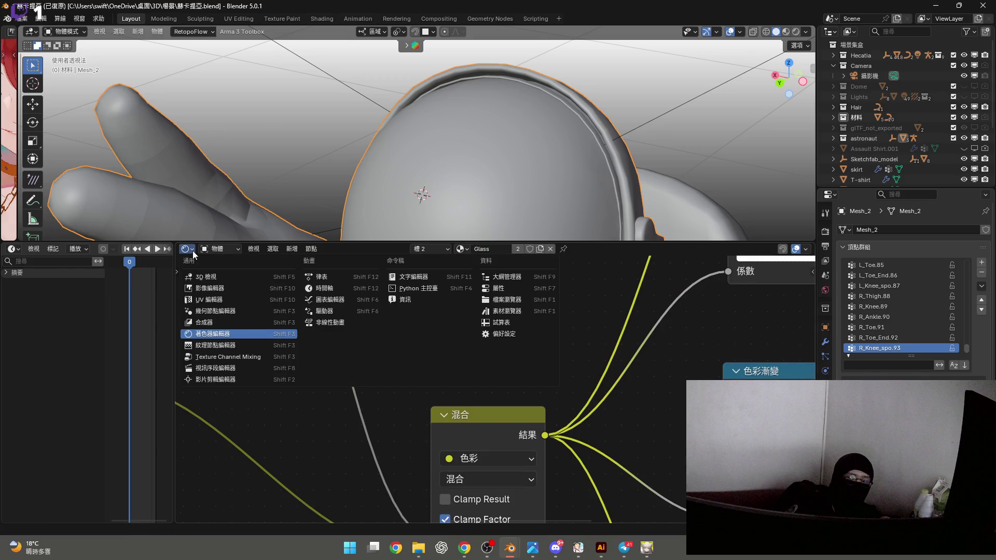
pyautogui.click(505, 277)
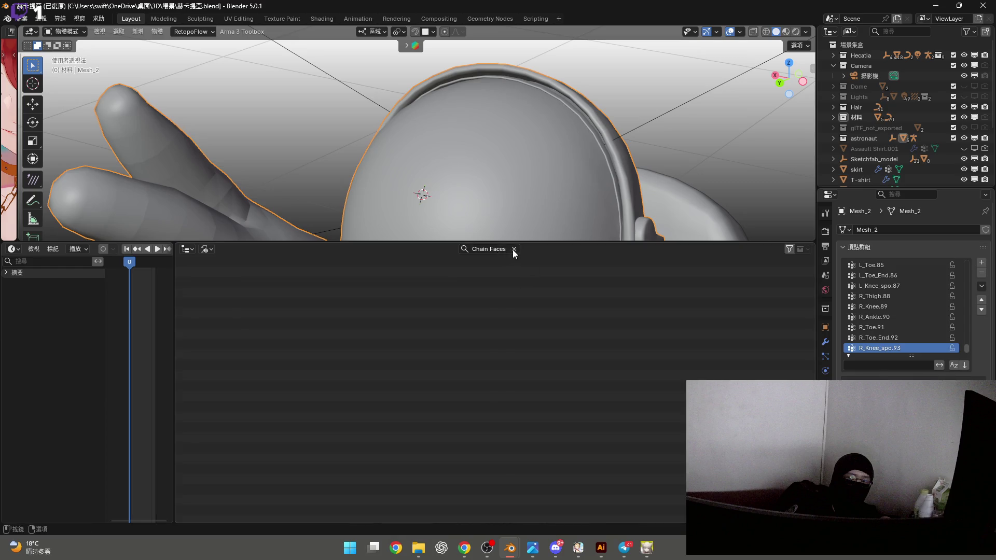
pyautogui.click(513, 250)
pyautogui.write('材質.001')
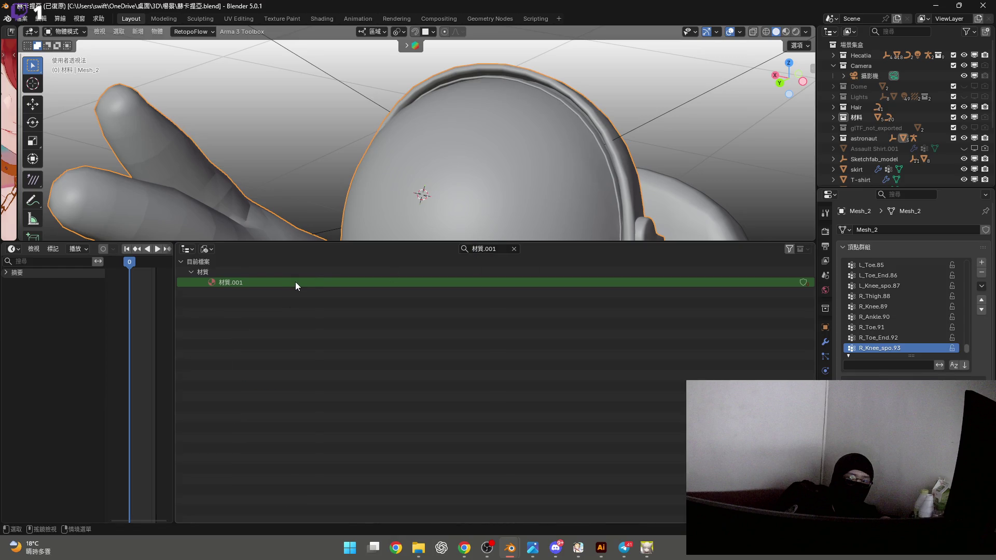
pyautogui.rightClick(296, 286)
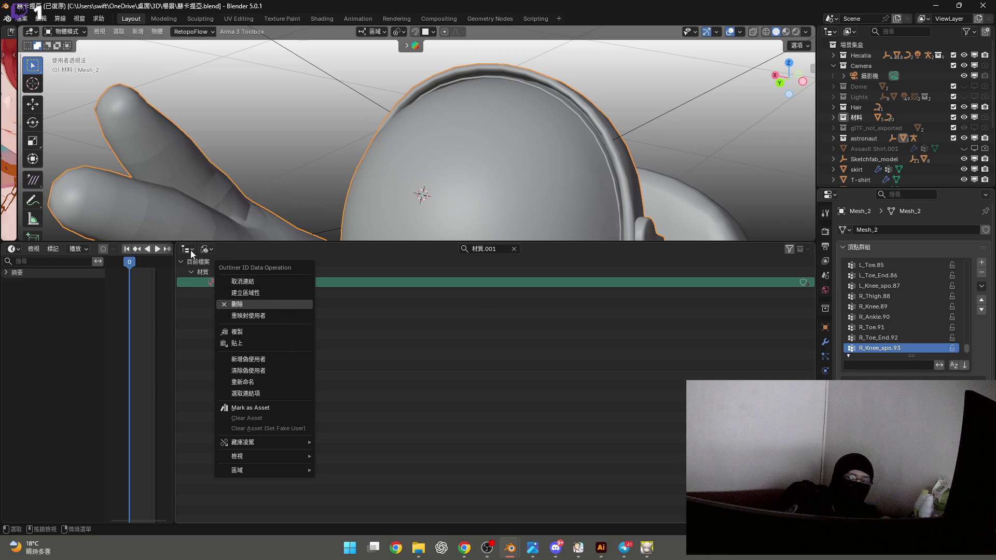
pyautogui.click(188, 250)
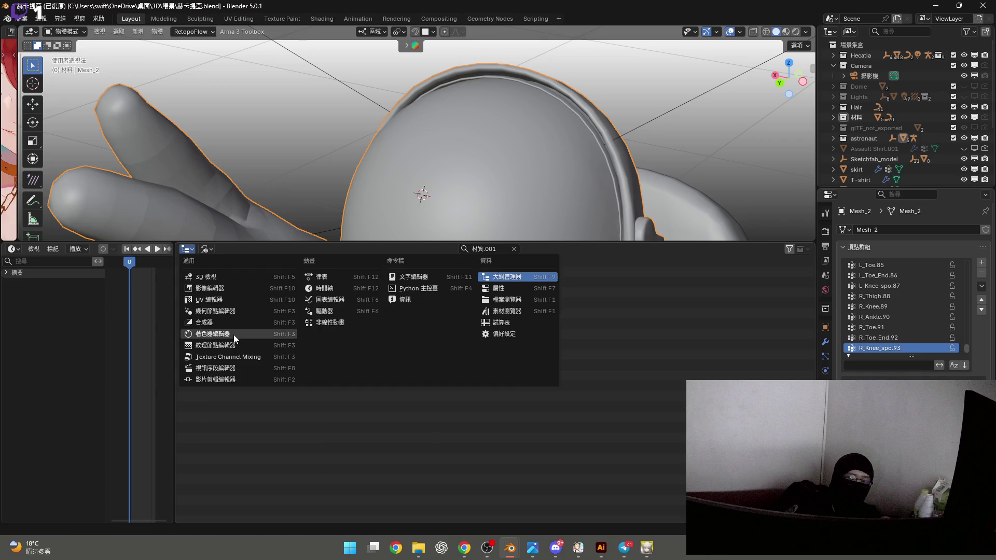
pyautogui.click(234, 335)
pyautogui.moveTo(363, 242); pyautogui.dragTo(363, 374)
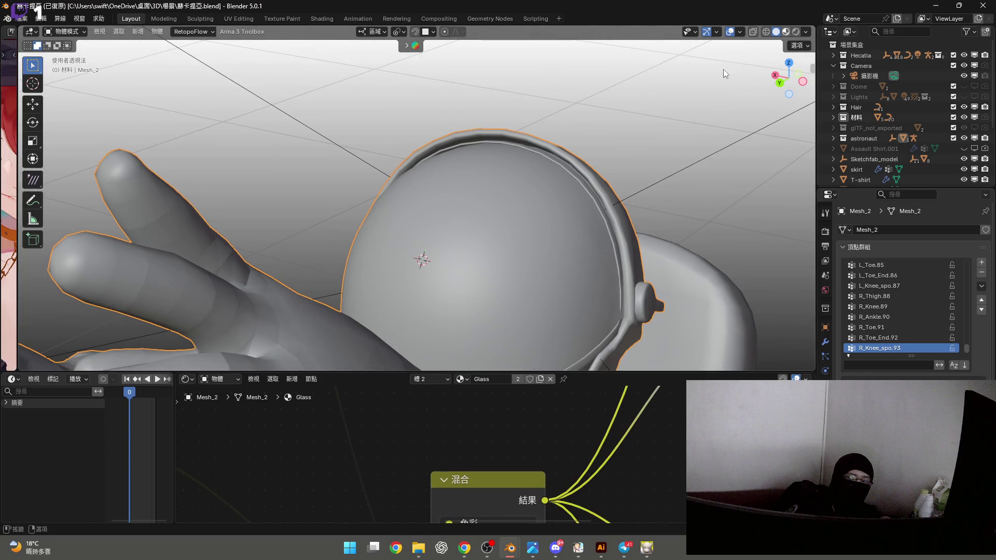
# Use material preview, look through the scene camera, collapse the node editor and hide overlays
pyautogui.press('z')
pyautogui.moveTo(477, 229)
pyautogui.mouseDown(button='middle')
pyautogui.moveTo(540, 199)
pyautogui.moveTo(535, 220)
pyautogui.moveTo(563, 237)
pyautogui.moveTo(558, 220)
pyautogui.mouseUp(button='middle')
pyautogui.press('KP_0')
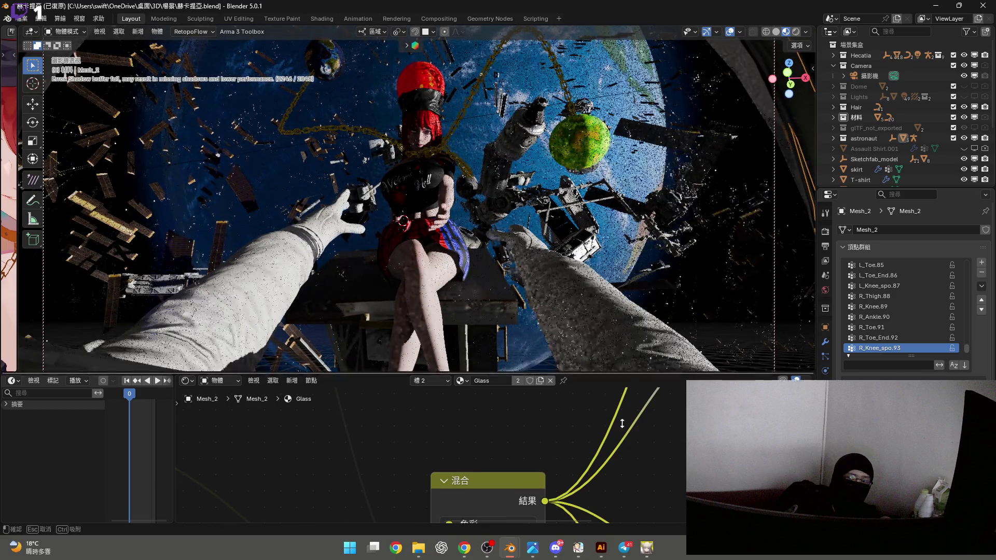
pyautogui.moveTo(615, 374); pyautogui.dragTo(615, 511)
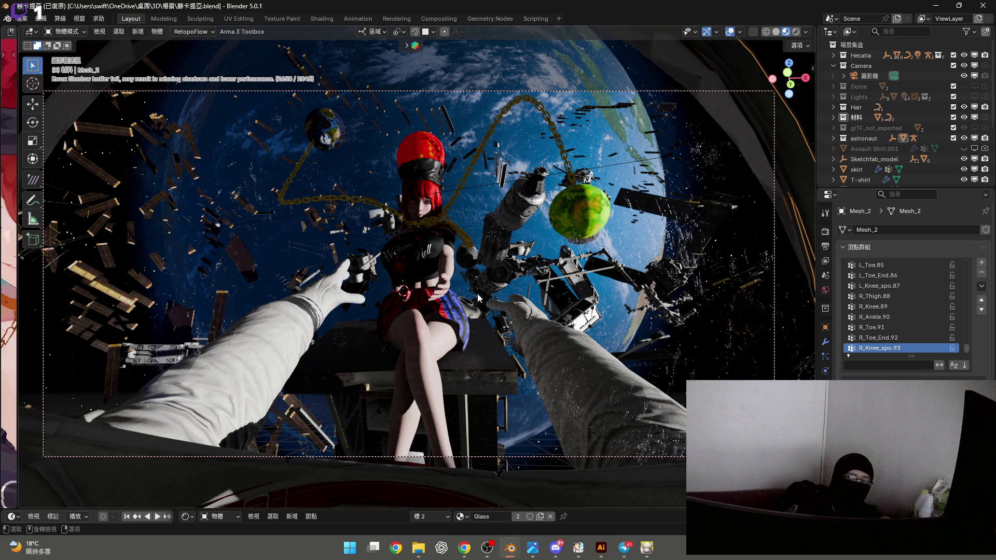
pyautogui.click(726, 36)
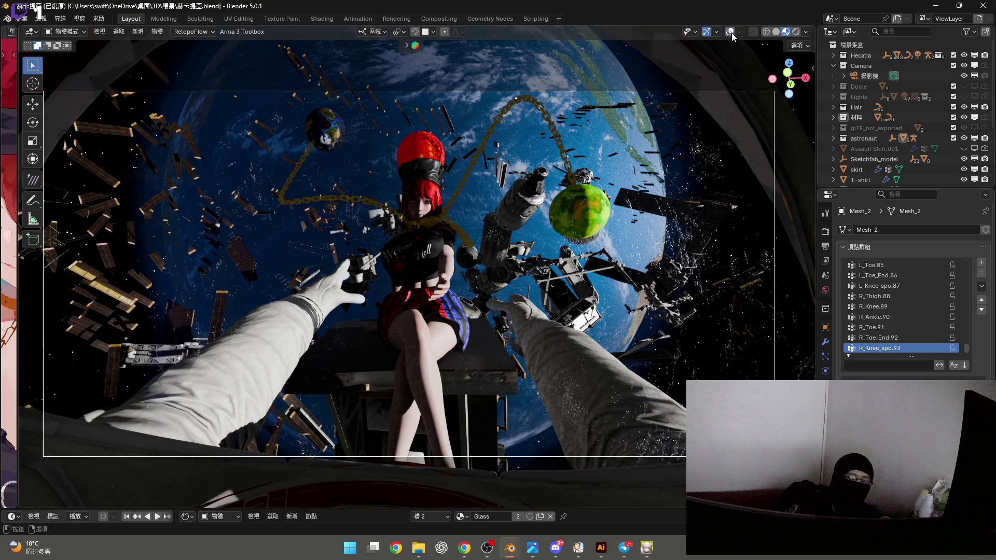
# Select the camera and change its Clip Start from 7.1 cm to 5 cm, keeping the visor framing
pyautogui.moveTo(422, 266); pyautogui.dragTo(430, 276, button='middle')
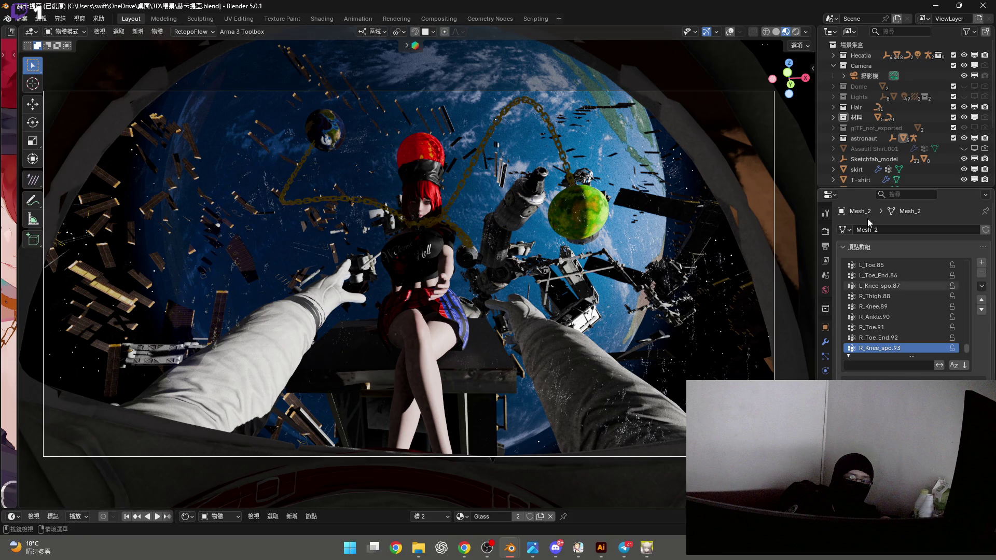
pyautogui.click(874, 78)
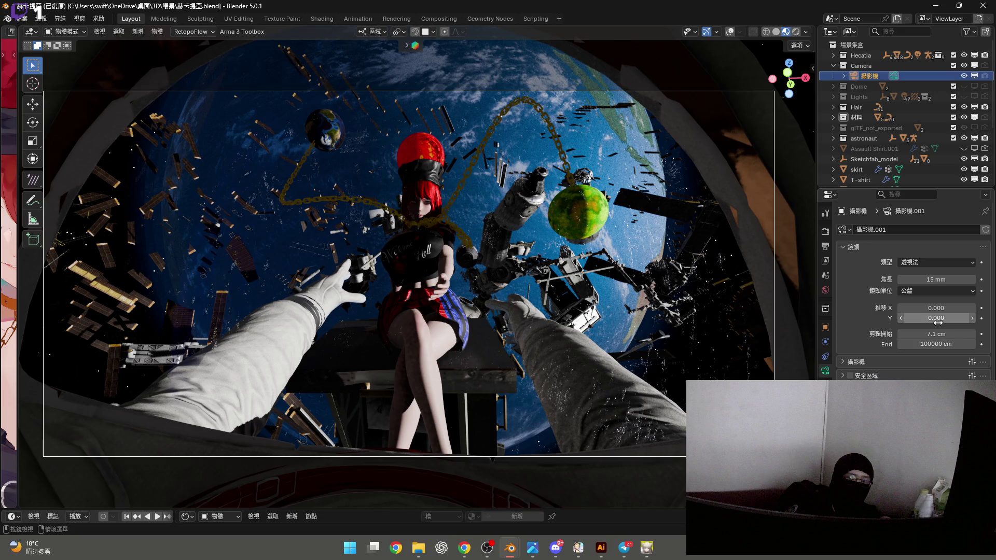
pyautogui.moveTo(936, 333)
pyautogui.mouseDown()
pyautogui.moveTo(903, 334)
pyautogui.moveTo(965, 334)
pyautogui.moveTo(905, 333)
pyautogui.mouseUp()
pyautogui.click(945, 336)
pyautogui.write('5')
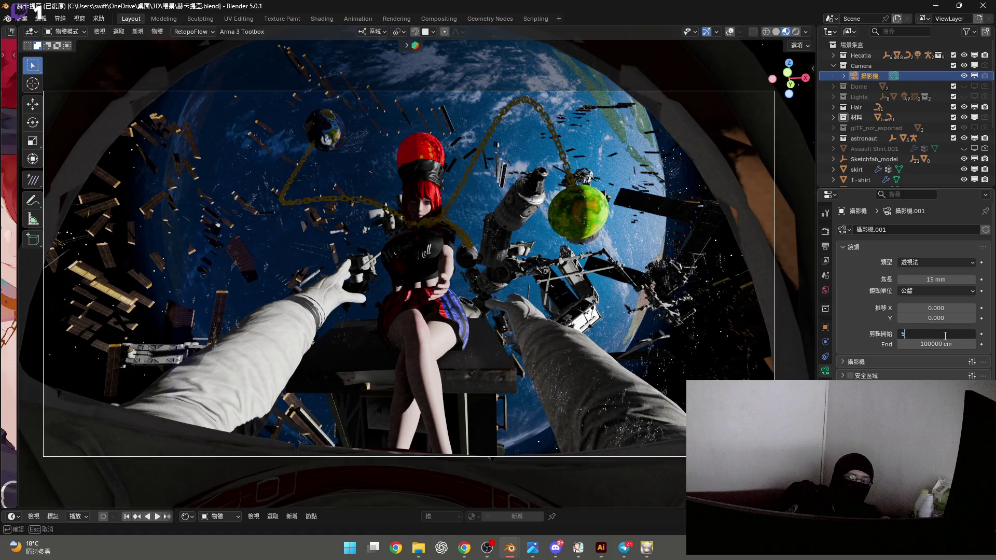
pyautogui.press('Return')
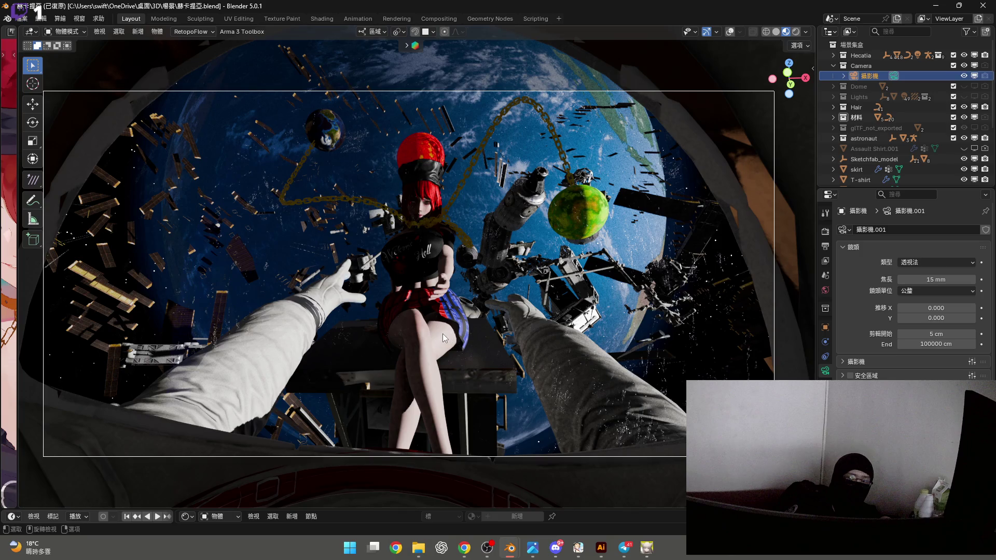
pyautogui.moveTo(443, 333); pyautogui.dragTo(429, 322, button='middle')
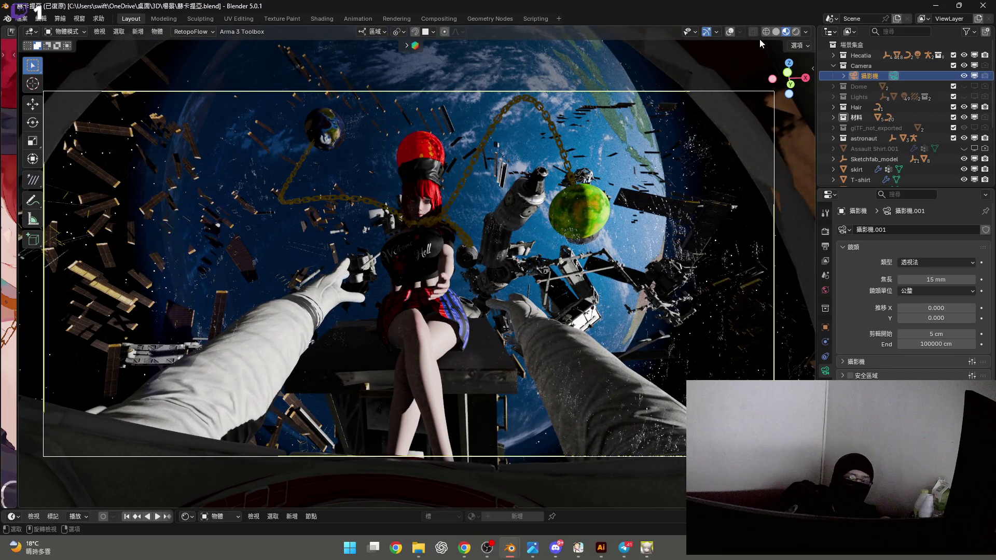
# Maximize the viewport, launch Render Image, and make the Render Result window fill the screen
pyautogui.hotkey('ctrl', 'space')
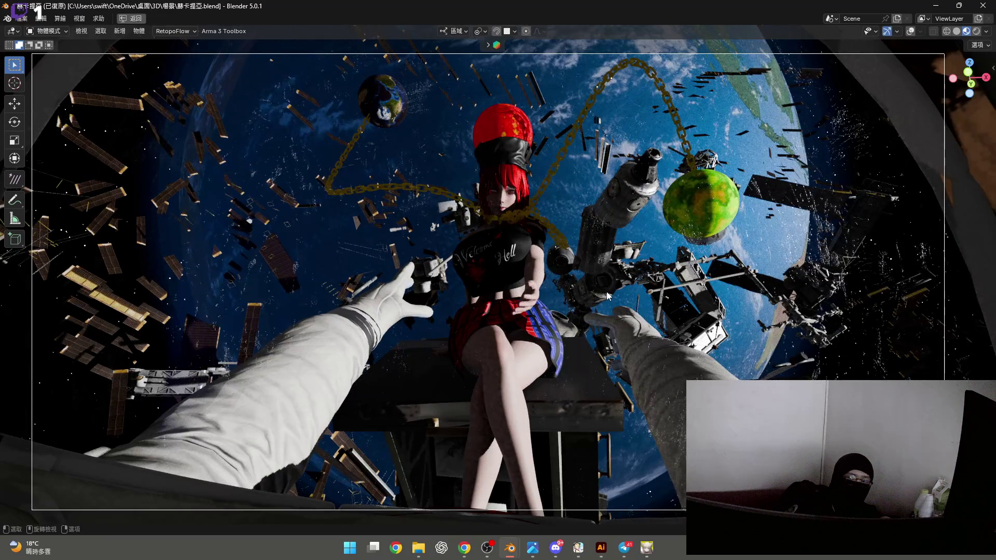
pyautogui.moveTo(532, 304)
pyautogui.mouseDown(button='middle')
pyautogui.moveTo(511, 292)
pyautogui.moveTo(515, 299)
pyautogui.mouseUp(button='middle')
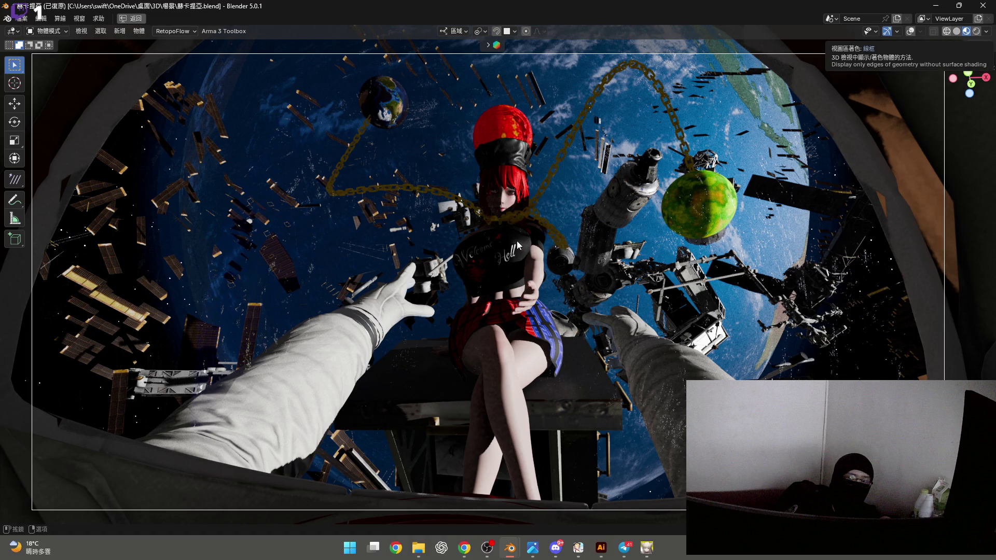
pyautogui.moveTo(511, 556)
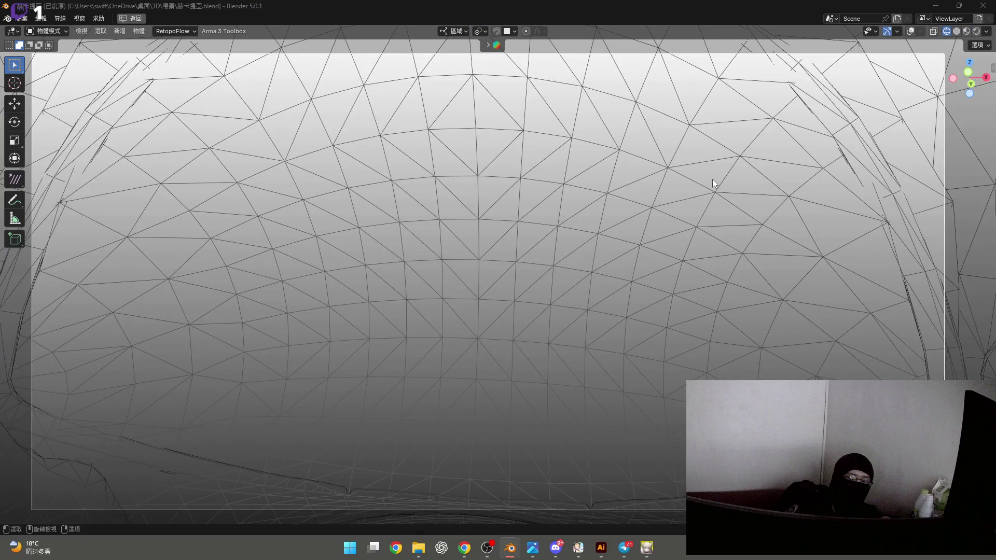
pyautogui.click(60, 18)
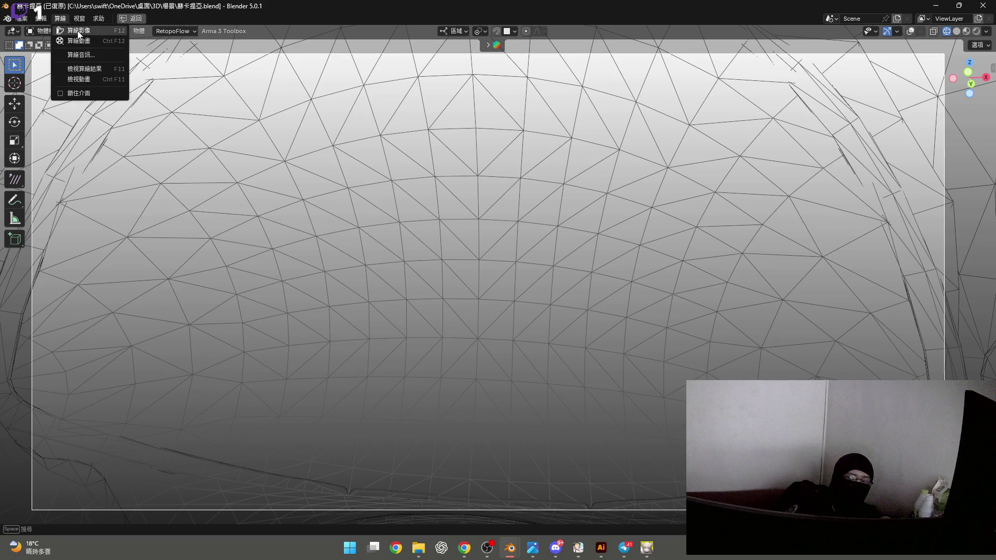
pyautogui.click(79, 32)
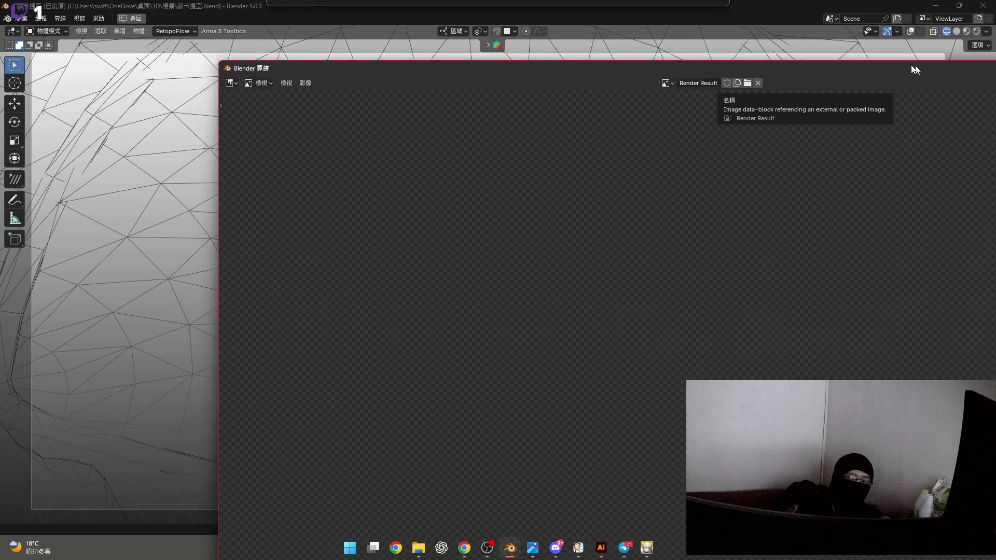
pyautogui.moveTo(911, 64)
pyautogui.mouseDown()
pyautogui.moveTo(556, 66)
pyautogui.moveTo(857, 62)
pyautogui.mouseUp()
pyautogui.click(886, 64)
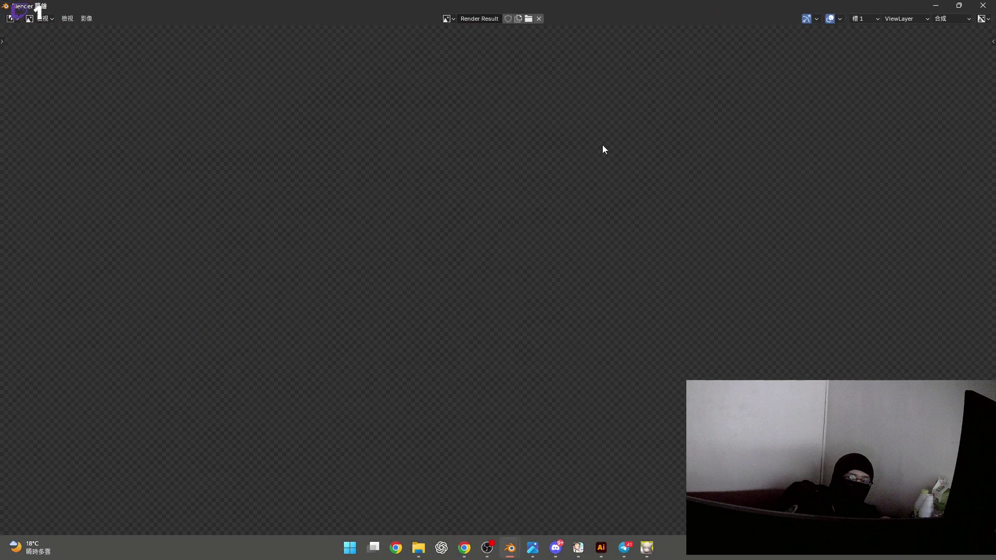
# Pan and zoom the Render Result, then use Chrome's music controls while the render reaches 32/64 samples
pyautogui.moveTo(555, 162); pyautogui.dragTo(501, 254, button='middle')
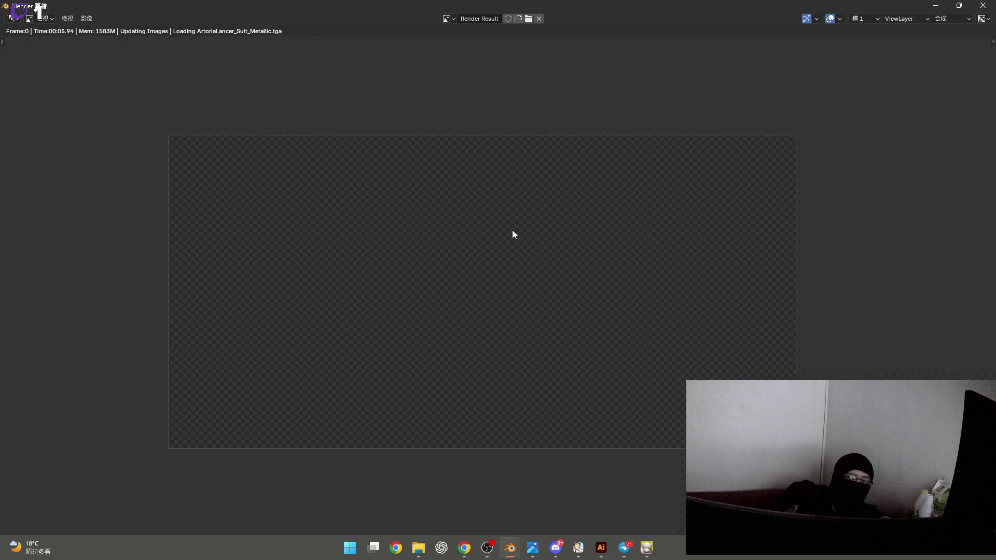
pyautogui.scroll(1, 487, 260)
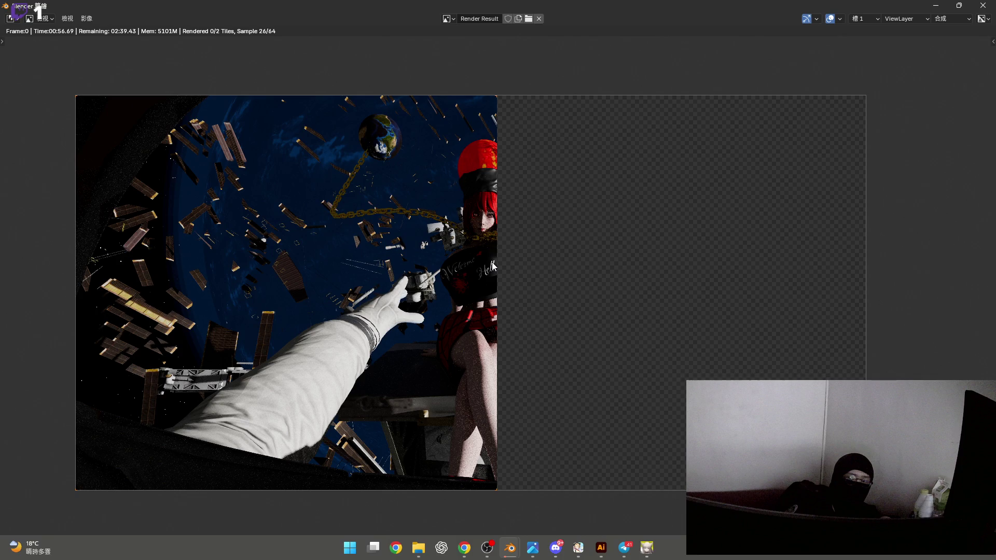
pyautogui.hotkey('alt', 'Tab')
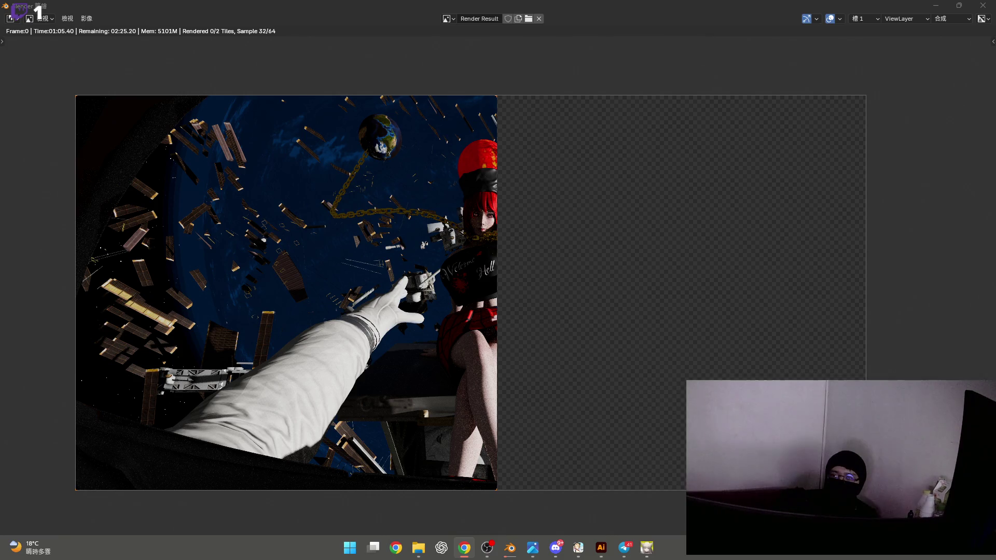
pyautogui.press('super+a')
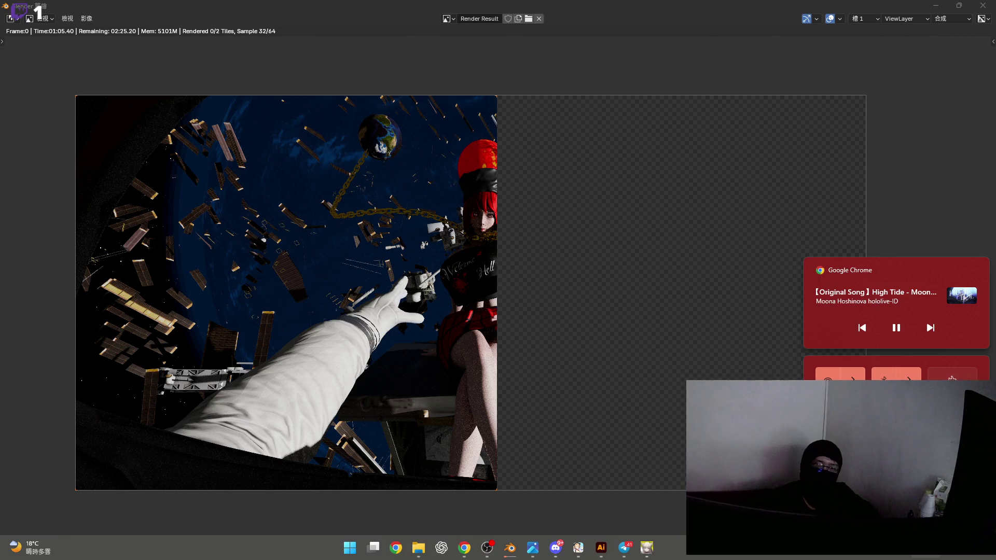
pyautogui.press('Escape')
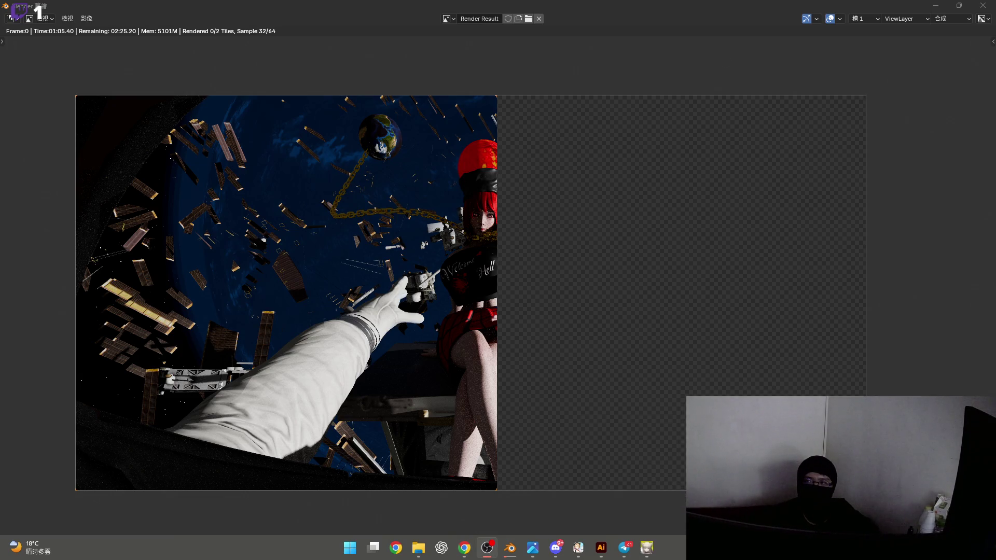
pyautogui.hotkey('alt', 'Tab')
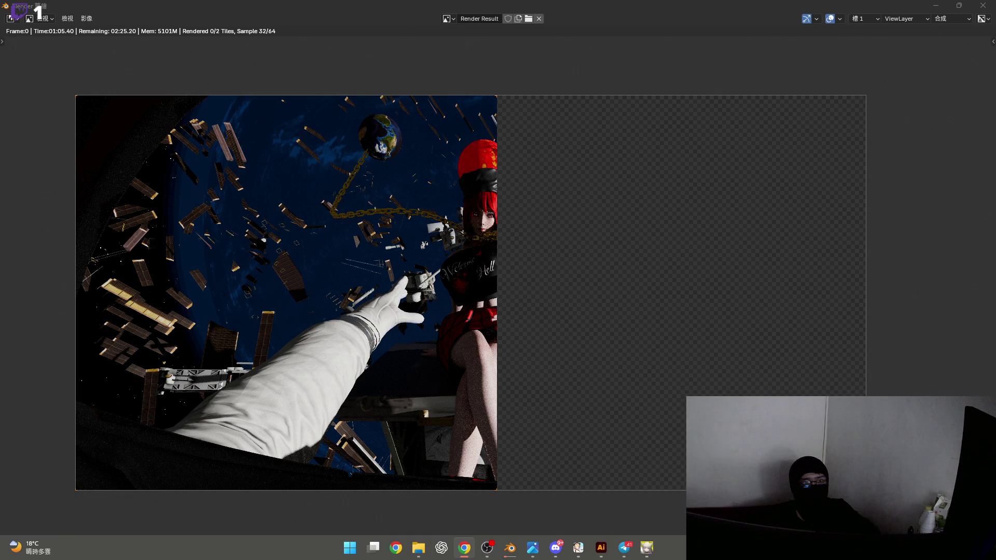
pyautogui.scroll(1, 517, 310)
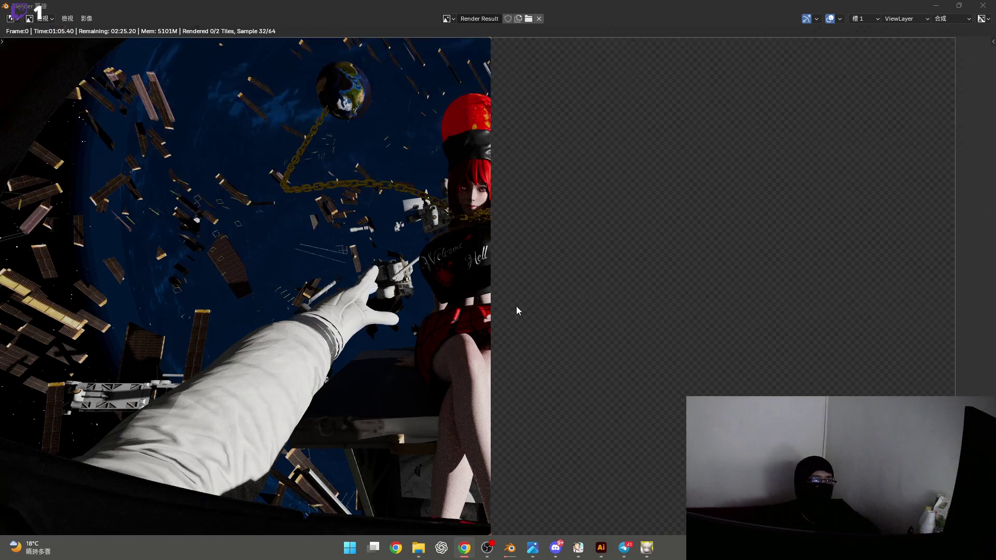
pyautogui.scroll(2, 513, 257)
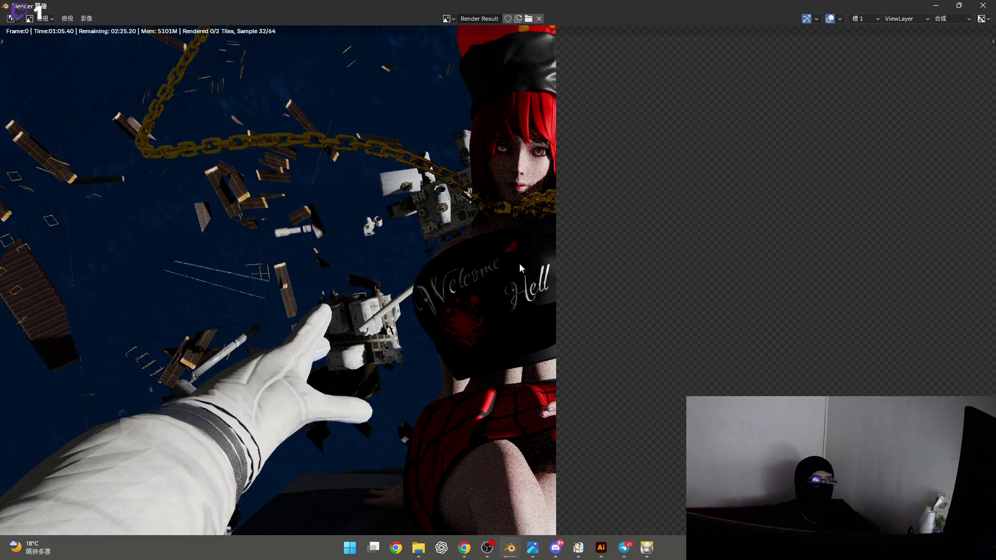
pyautogui.scroll(2, 519, 263)
pyautogui.moveTo(527, 340)
pyautogui.mouseDown(button='middle')
pyautogui.moveTo(540, 217)
pyautogui.moveTo(542, 332)
pyautogui.mouseUp(button='middle')
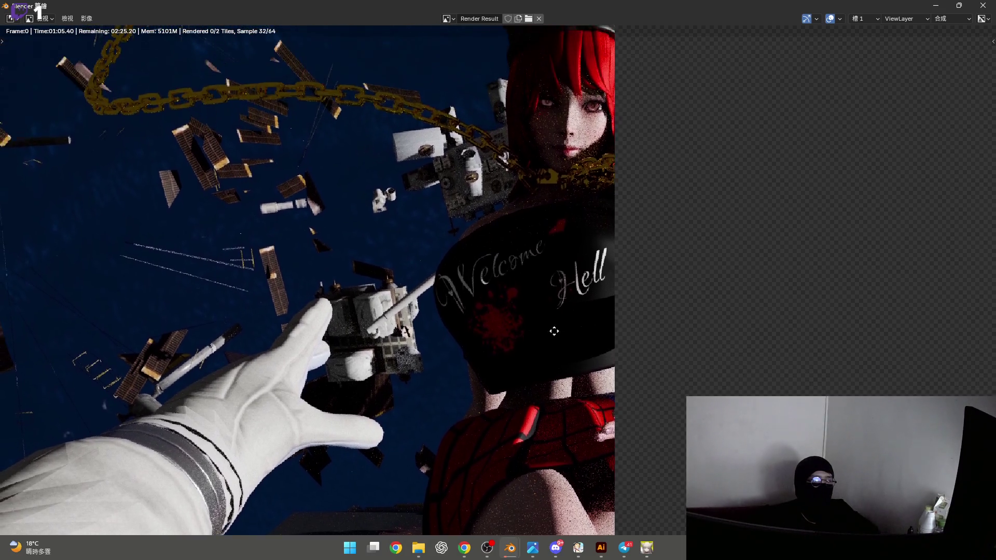
pyautogui.scroll(-2, 565, 310)
pyautogui.moveTo(446, 346)
pyautogui.mouseDown(button='middle')
pyautogui.moveTo(546, 270)
pyautogui.moveTo(546, 308)
pyautogui.moveTo(527, 263)
pyautogui.mouseUp(button='middle')
pyautogui.scroll(6, 527, 263)
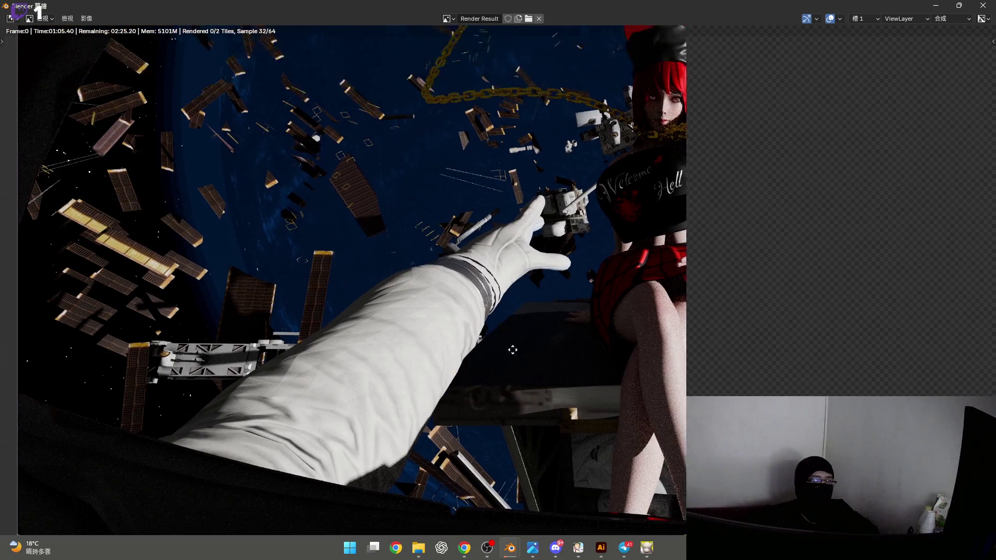
pyautogui.scroll(3, 591, 285)
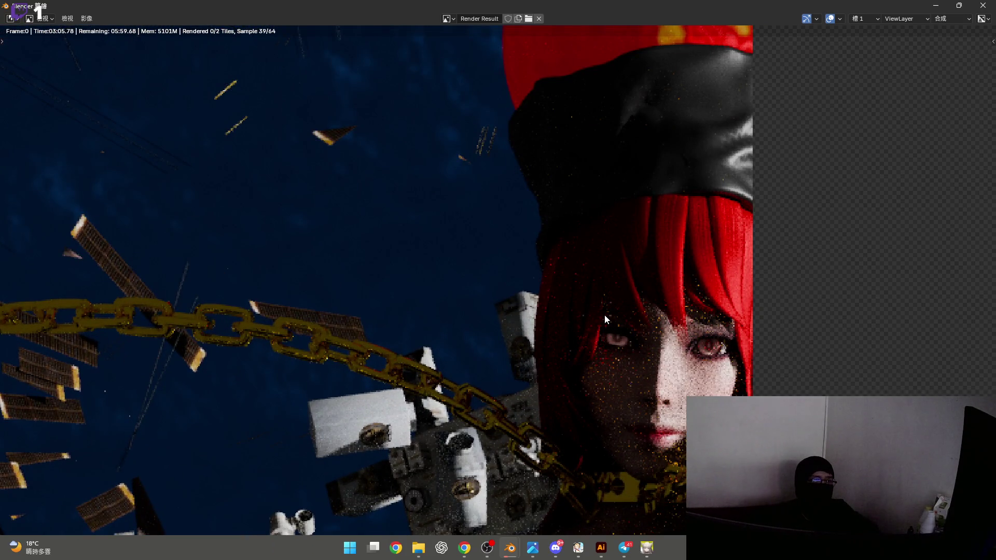
pyautogui.scroll(-3, 572, 319)
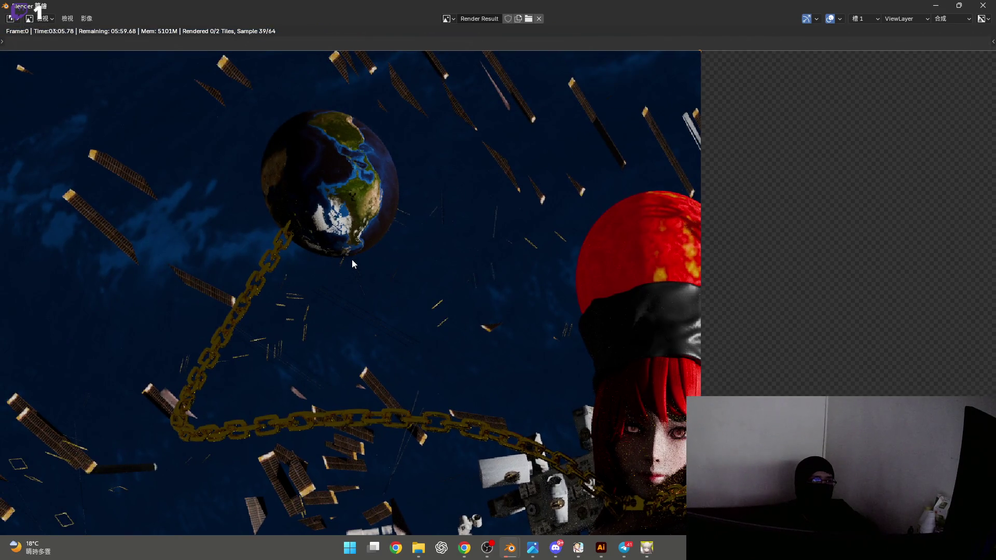
pyautogui.moveTo(494, 287); pyautogui.dragTo(327, 255, button='middle')
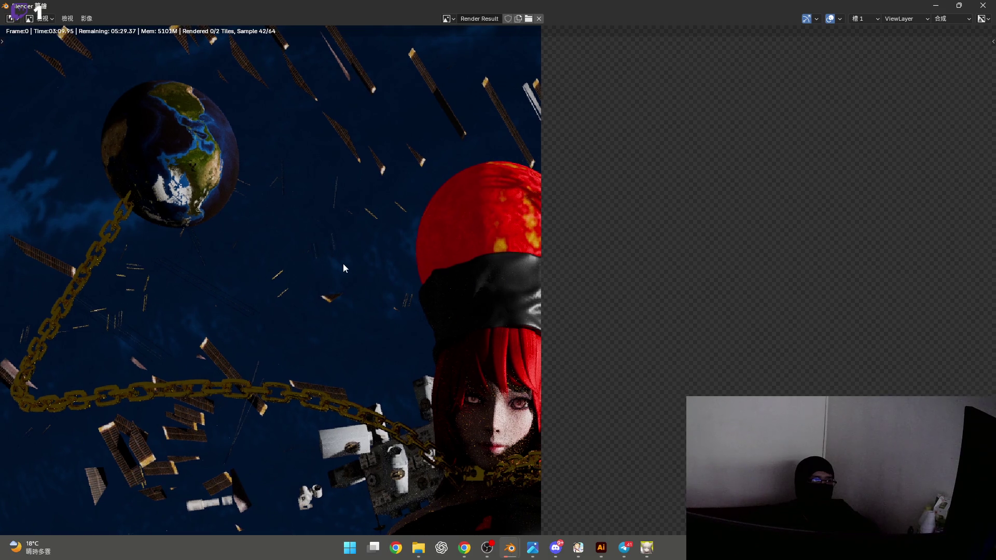
pyautogui.scroll(-3, 342, 265)
pyautogui.scroll(6, 343, 275)
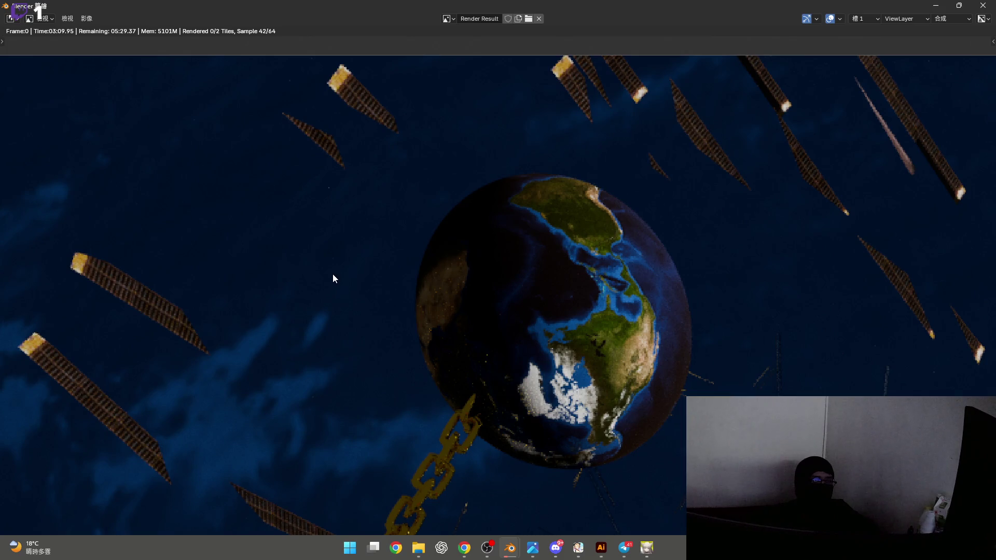
pyautogui.scroll(-3, 334, 275)
pyautogui.scroll(2, 523, 218)
pyautogui.moveTo(334, 275)
pyautogui.mouseDown(button='middle')
pyautogui.moveTo(522, 218)
pyautogui.moveTo(520, 230)
pyautogui.moveTo(525, 214)
pyautogui.moveTo(467, 290)
pyautogui.moveTo(407, 344)
pyautogui.mouseUp(button='middle')
pyautogui.scroll(-2, 519, 377)
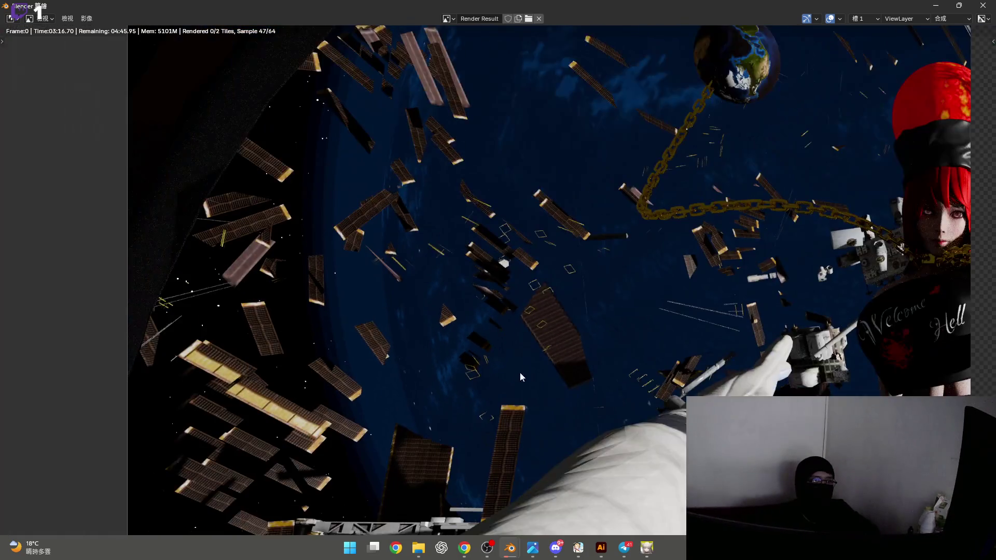
pyautogui.scroll(4, 439, 276)
pyautogui.scroll(-4, 490, 260)
pyautogui.scroll(3, 436, 403)
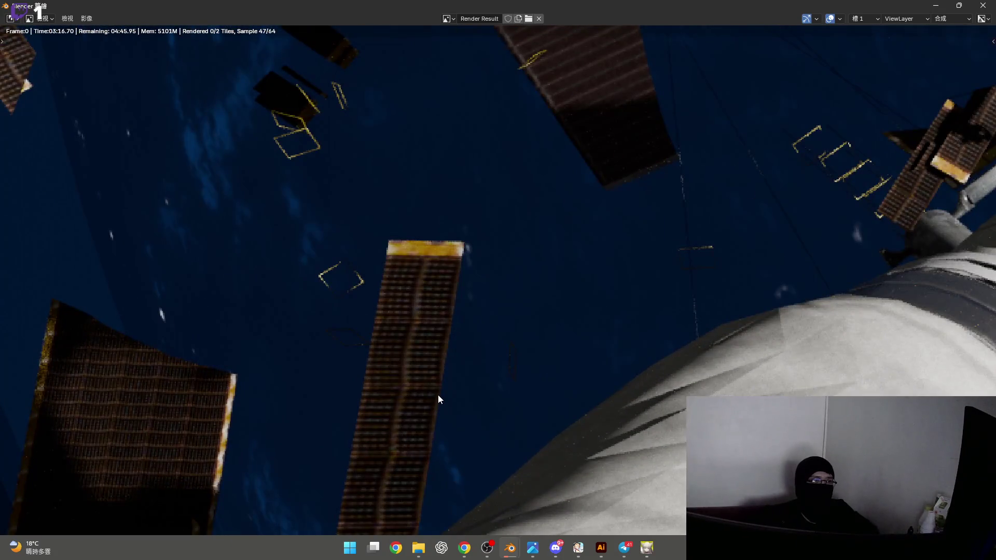
pyautogui.scroll(-5, 425, 390)
pyautogui.scroll(4, 369, 425)
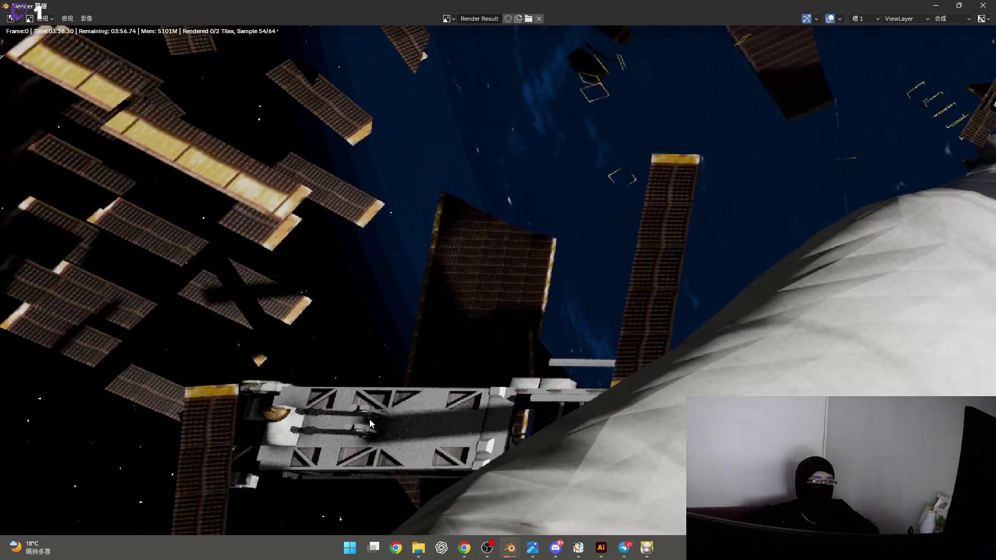
pyautogui.scroll(-5, 383, 397)
pyautogui.scroll(3, 394, 383)
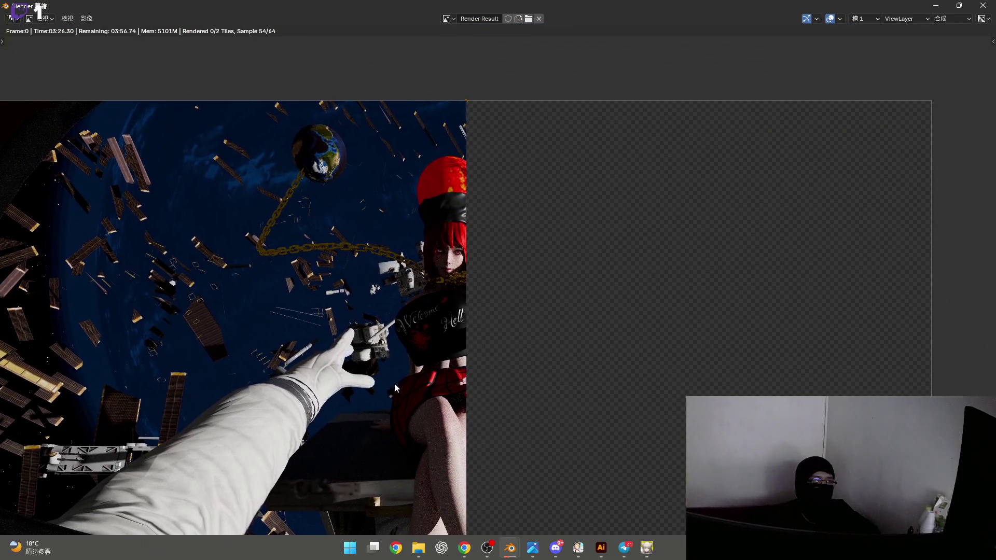
pyautogui.scroll(-3, 522, 260)
pyautogui.scroll(2, 498, 311)
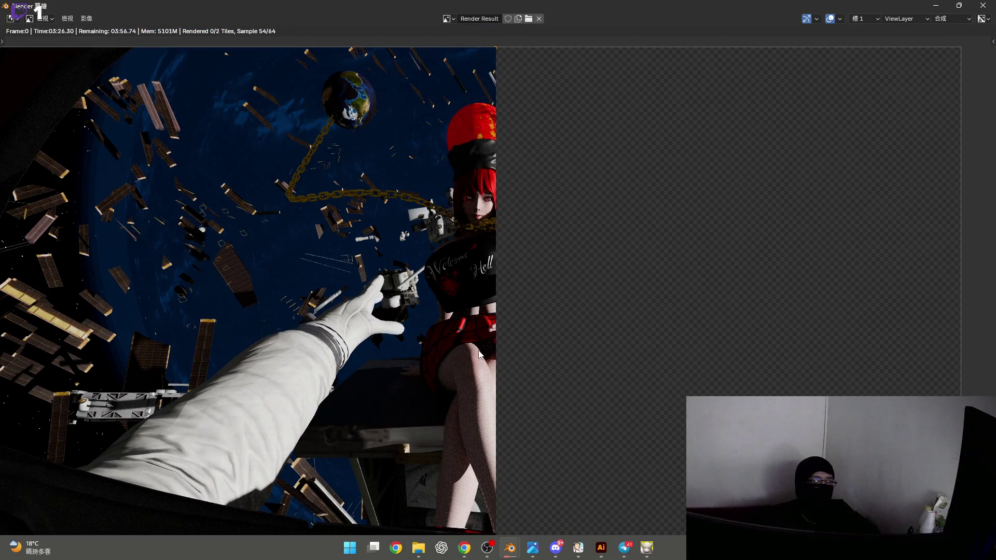
pyautogui.scroll(-2, 479, 355)
pyautogui.scroll(1, 498, 415)
pyautogui.scroll(-1, 519, 389)
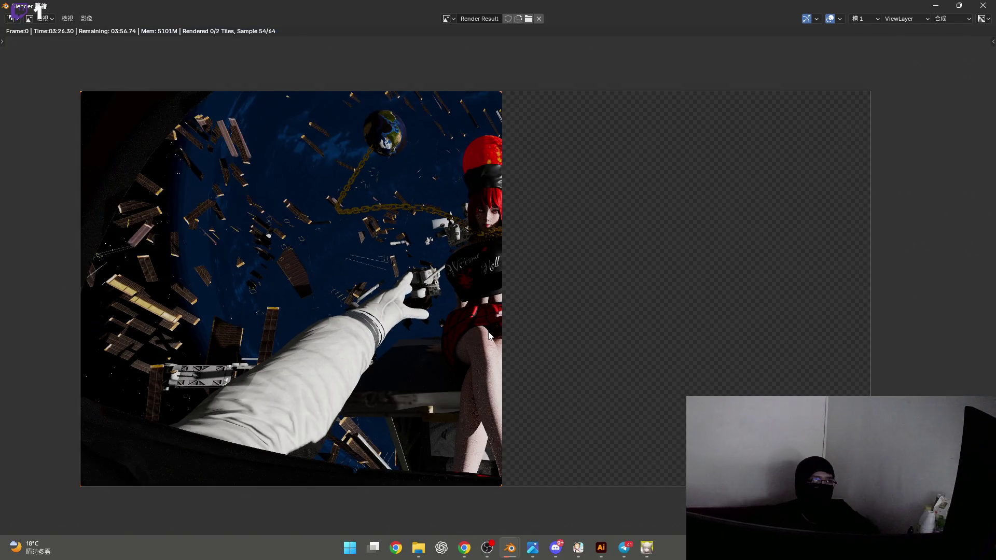
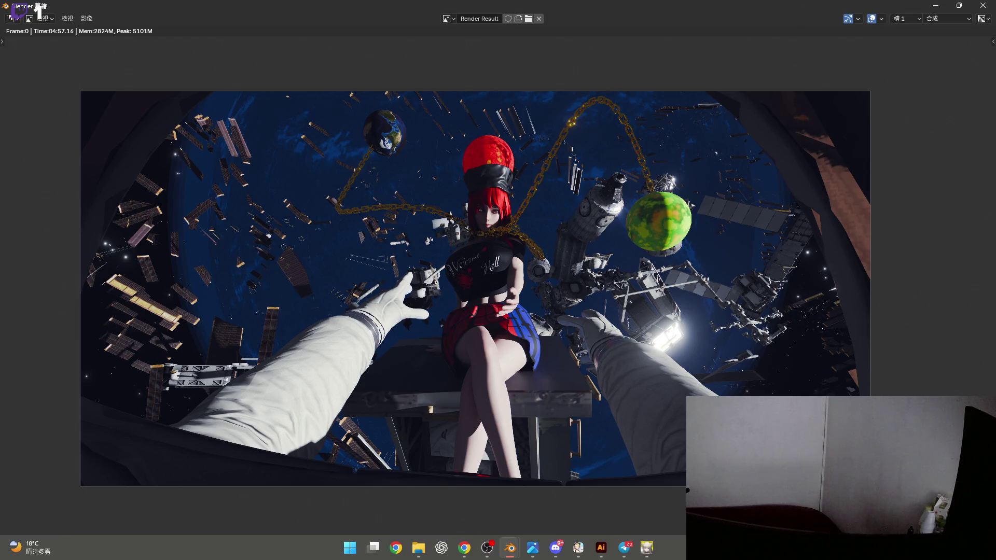
# Briefly check the screen recorder, then come back to the Blender render window
pyautogui.hotkey('alt', 'Tab')
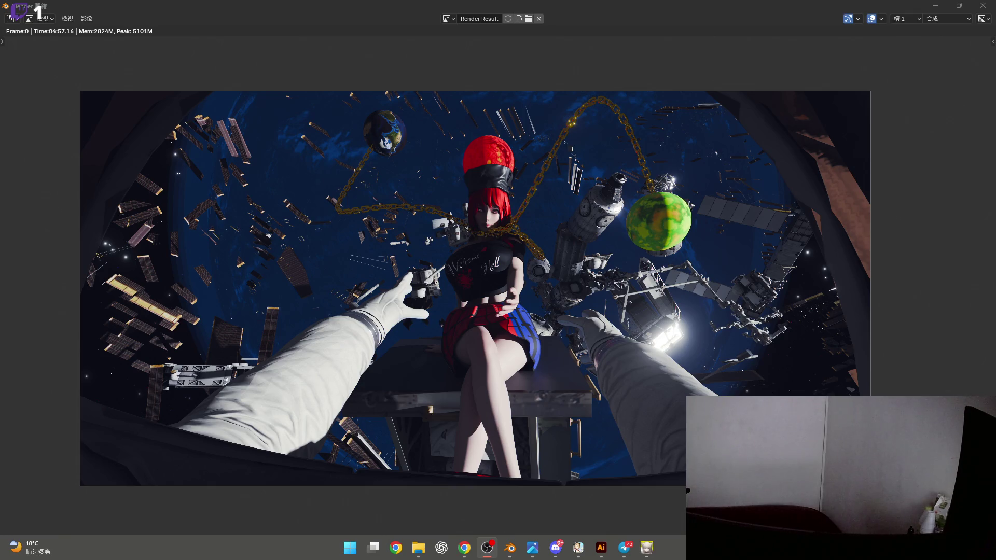
pyautogui.hotkey('alt', 'Tab')
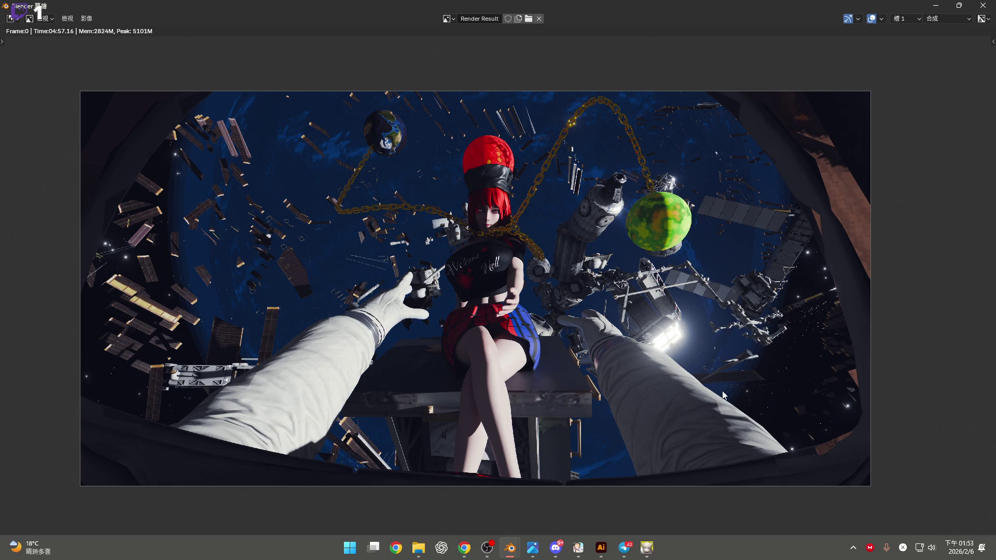
pyautogui.scroll(1, 559, 331)
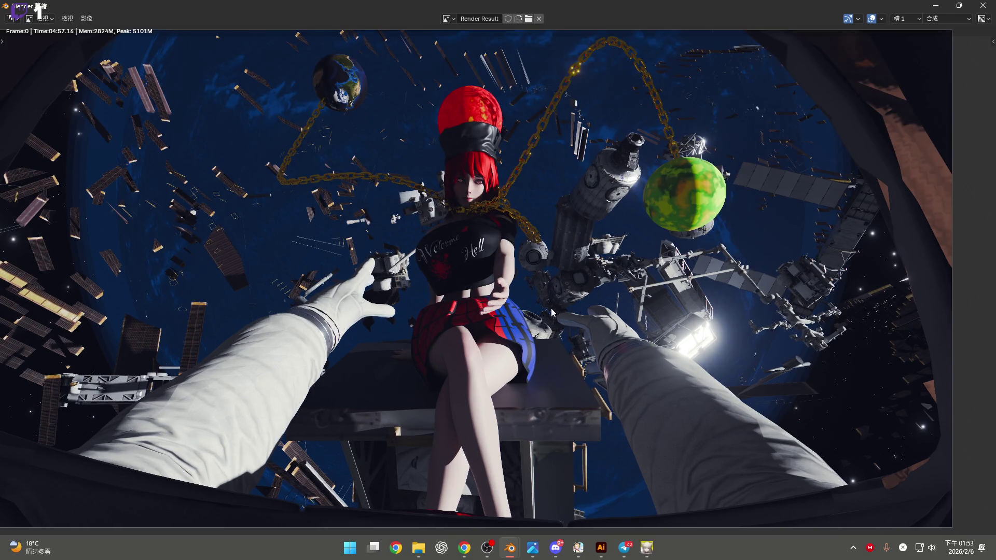
pyautogui.scroll(-1, 556, 314)
# Use Image > Save As to store the render as 赫卡提亞.jpg in the 匯出影像 folder
pyautogui.click(87, 18)
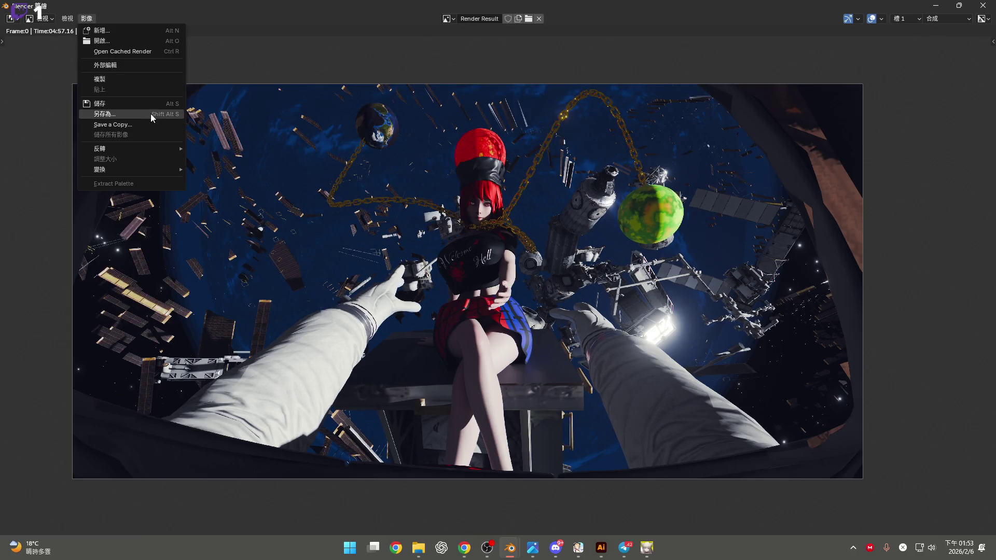
pyautogui.click(153, 115)
pyautogui.click(157, 397)
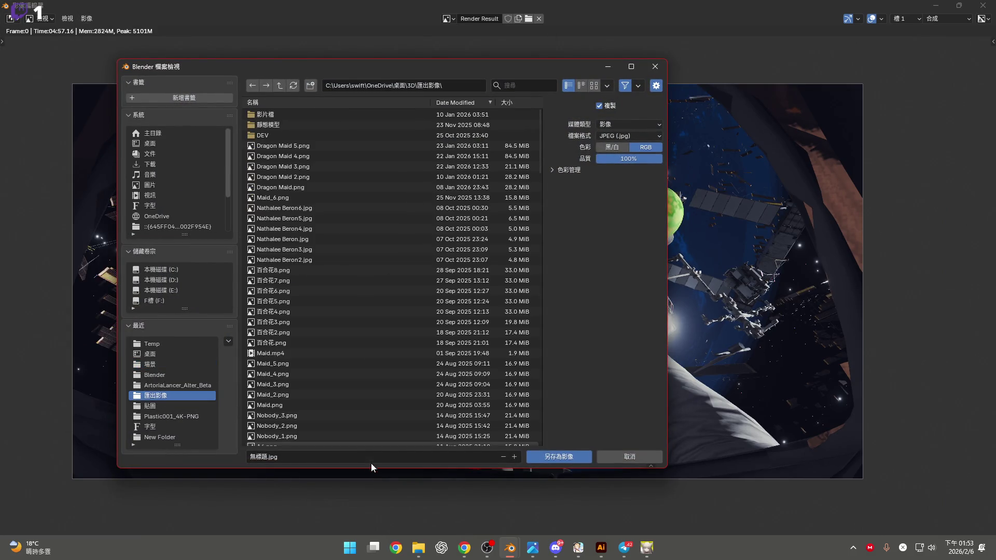
pyautogui.click(361, 456)
pyautogui.write('戶')
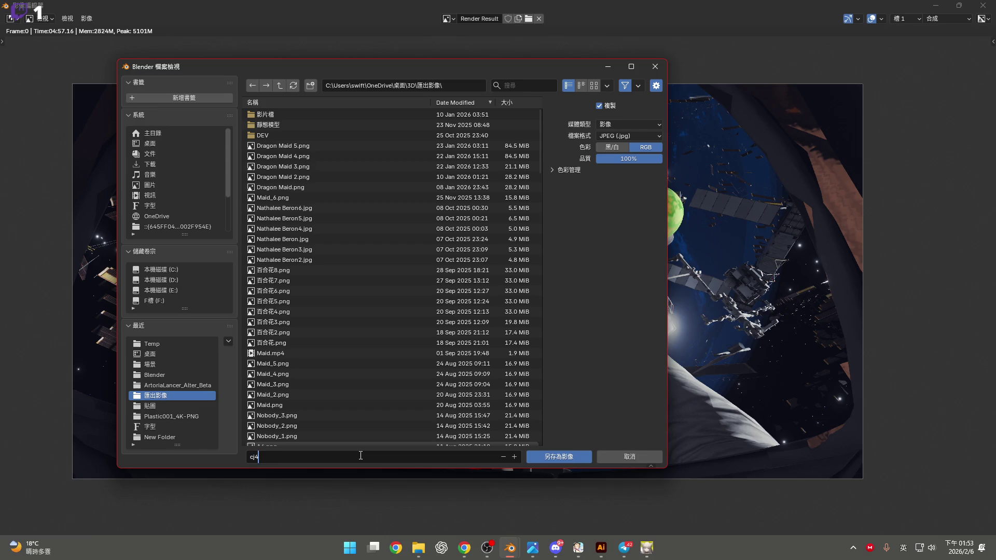
pyautogui.write('賀卡去一')
pyautogui.write('赫卡提亞')
pyautogui.press('Return')
pyautogui.click(552, 458)
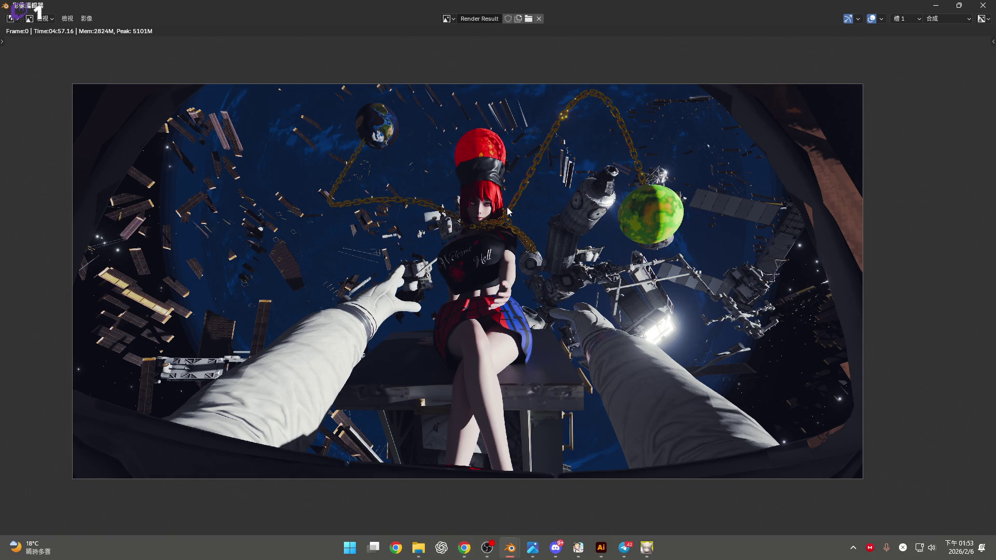
pyautogui.scroll(1, 492, 210)
pyautogui.scroll(-1, 491, 211)
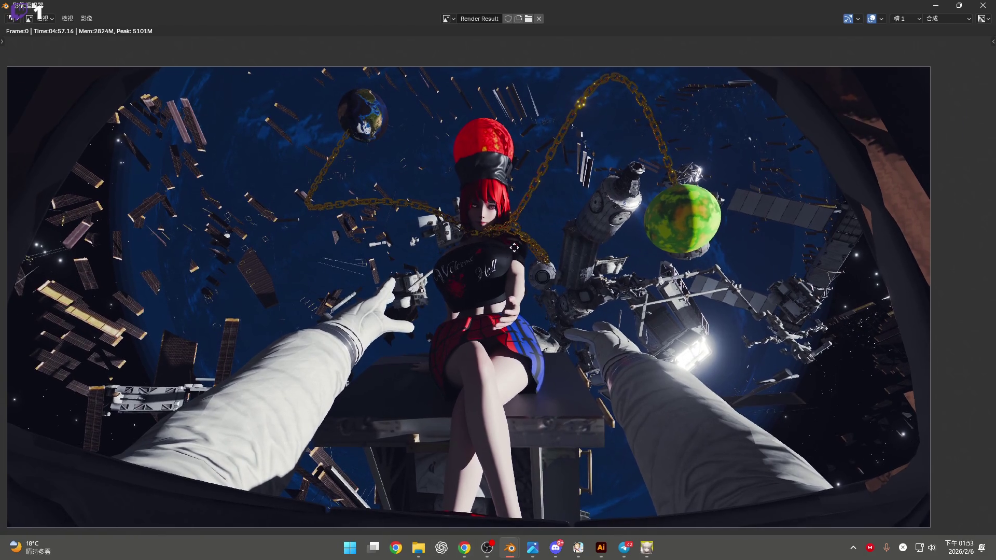
pyautogui.press('Home')
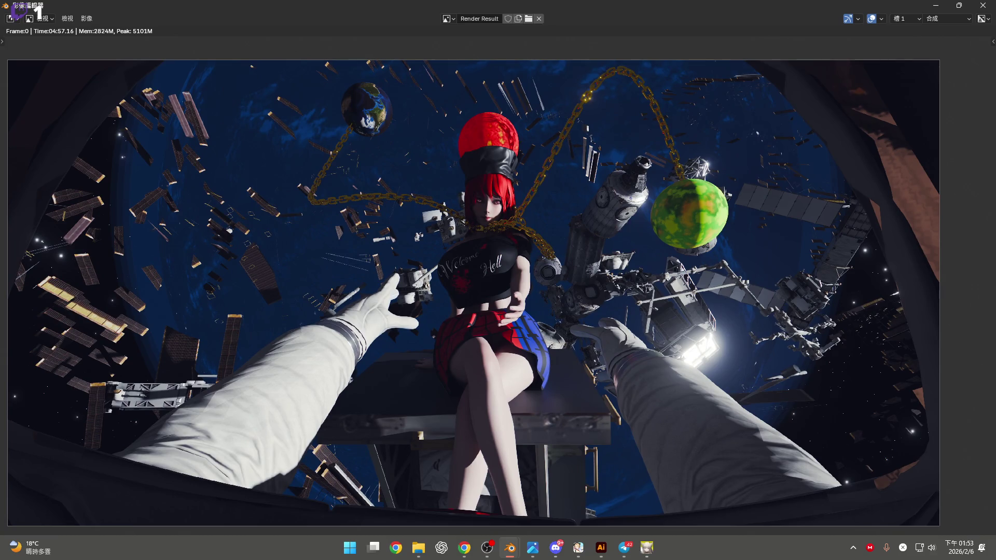
pyautogui.hotkey('alt', 'Tab')
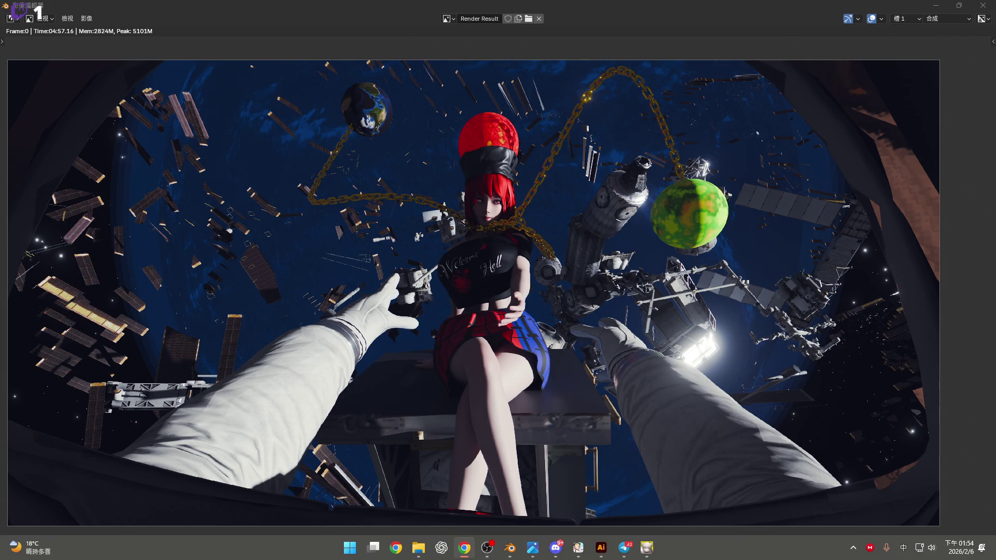
pyautogui.press('super+d')
pyautogui.press('super+d')
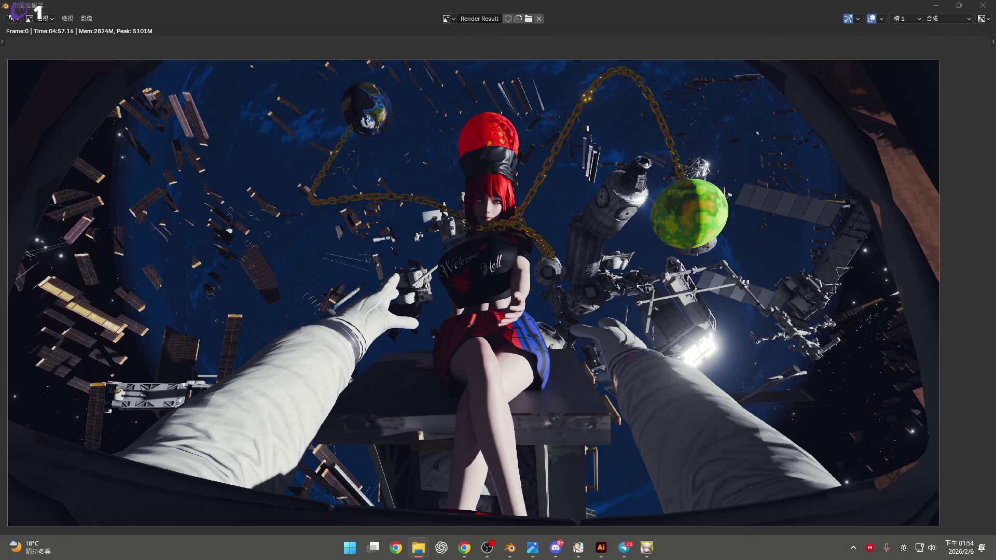
pyautogui.press('shift')
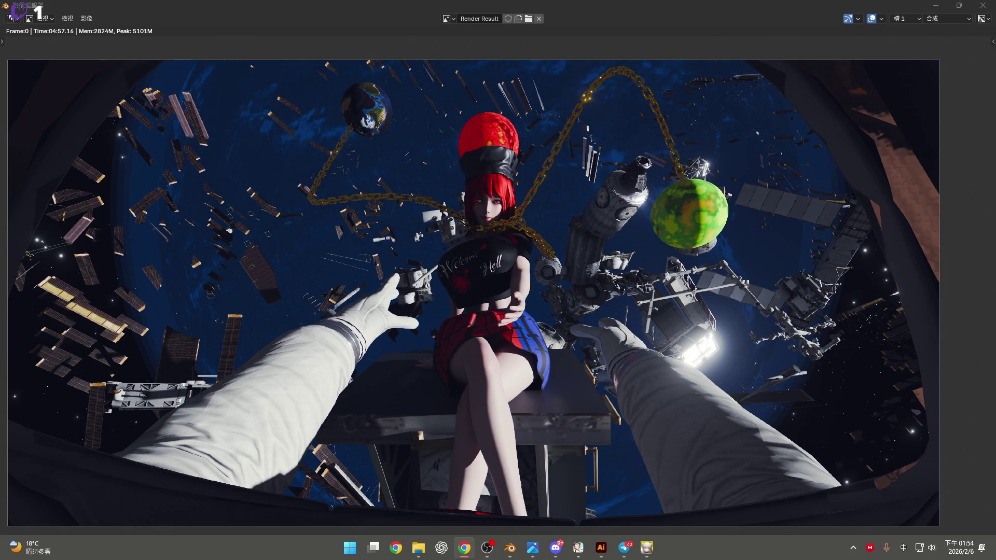
pyautogui.hotkey('alt', 'Tab')
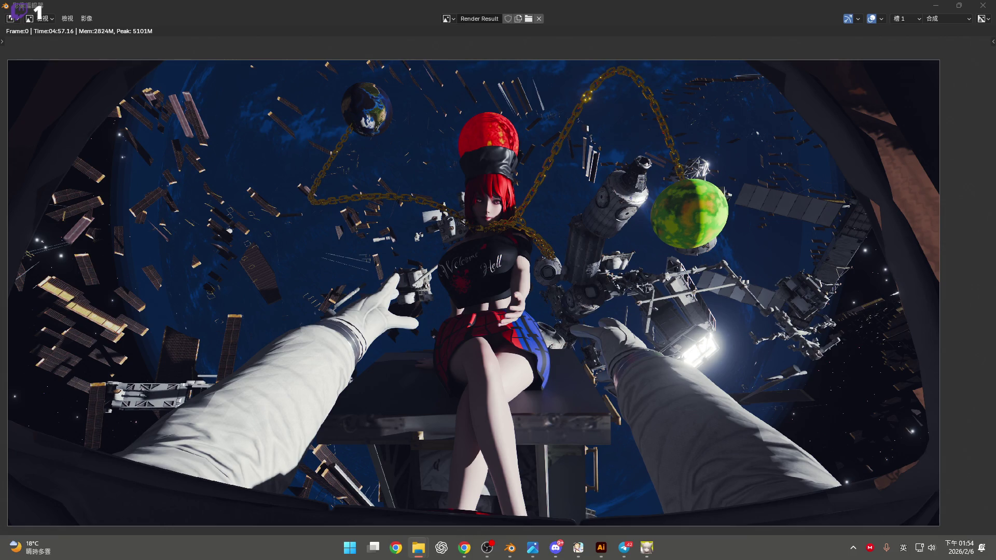
pyautogui.click(926, 548)
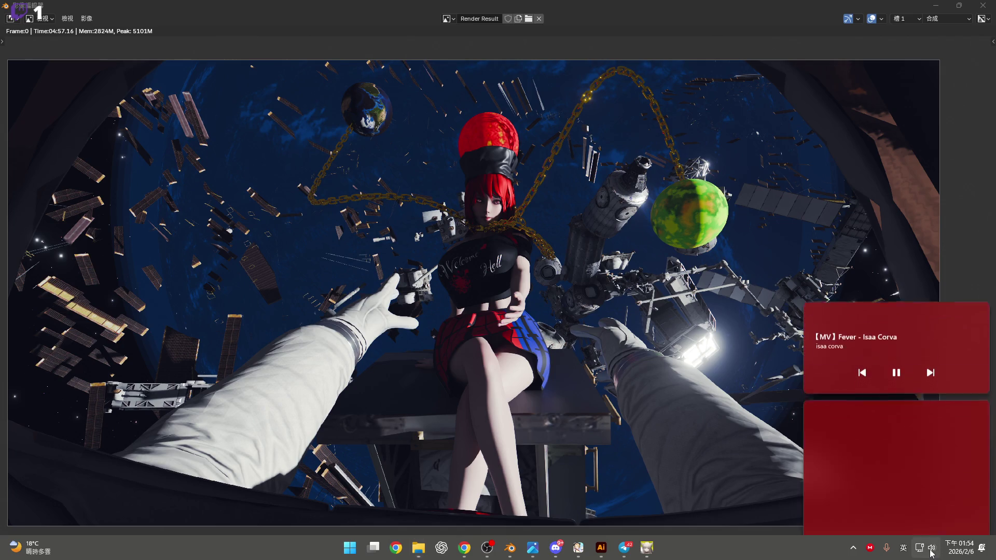
pyautogui.press('Escape')
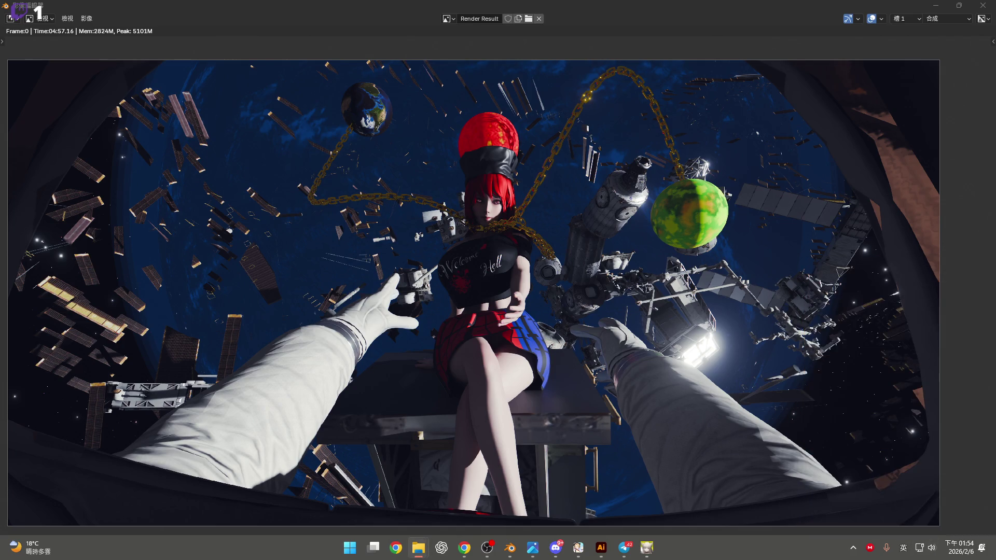
pyautogui.hotkey('alt', 'Tab')
pyautogui.press('shift')
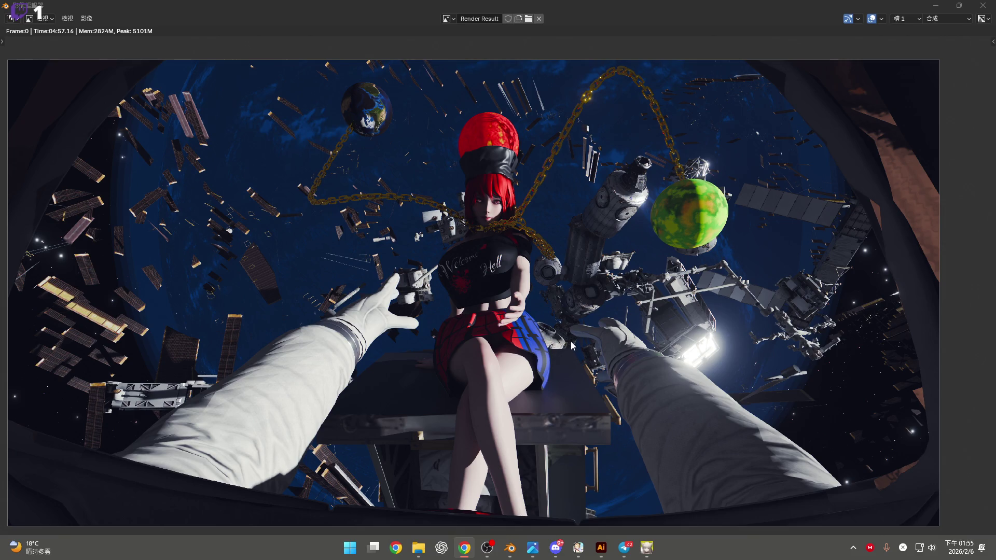
pyautogui.scroll(4, 571, 346)
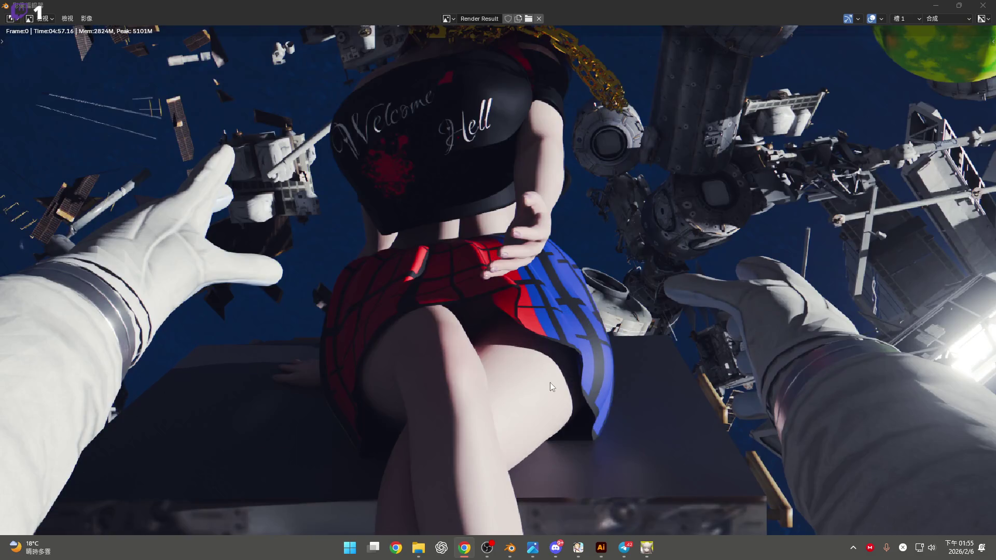
pyautogui.scroll(-2, 549, 382)
pyautogui.moveTo(532, 313); pyautogui.dragTo(546, 378, button='middle')
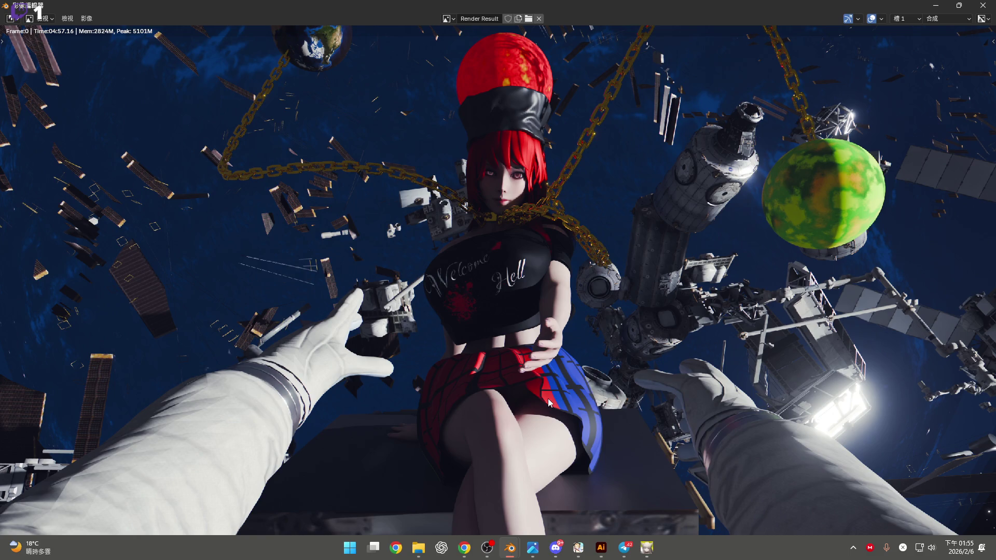
pyautogui.scroll(1, 550, 383)
pyautogui.moveTo(537, 355); pyautogui.dragTo(559, 421, button='middle')
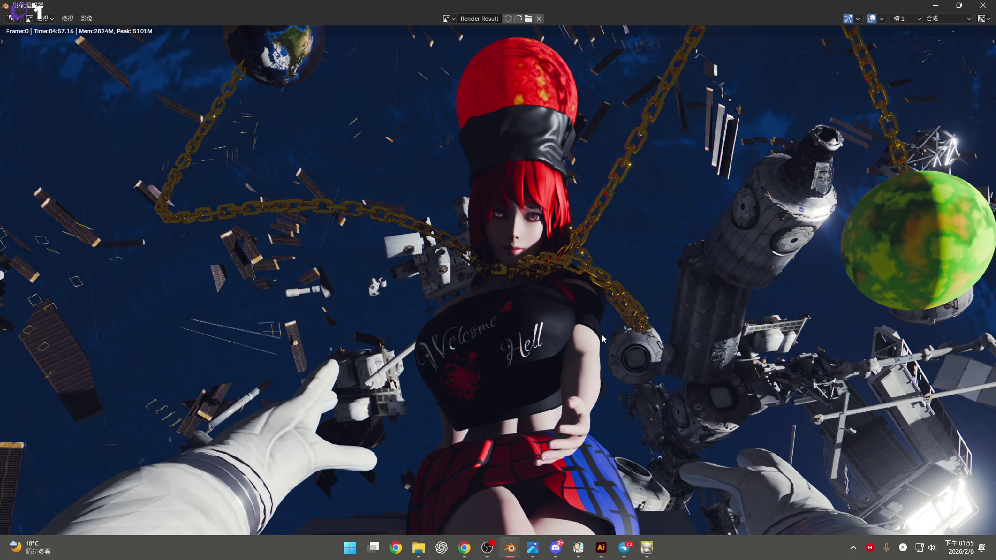
pyautogui.scroll(4, 492, 287)
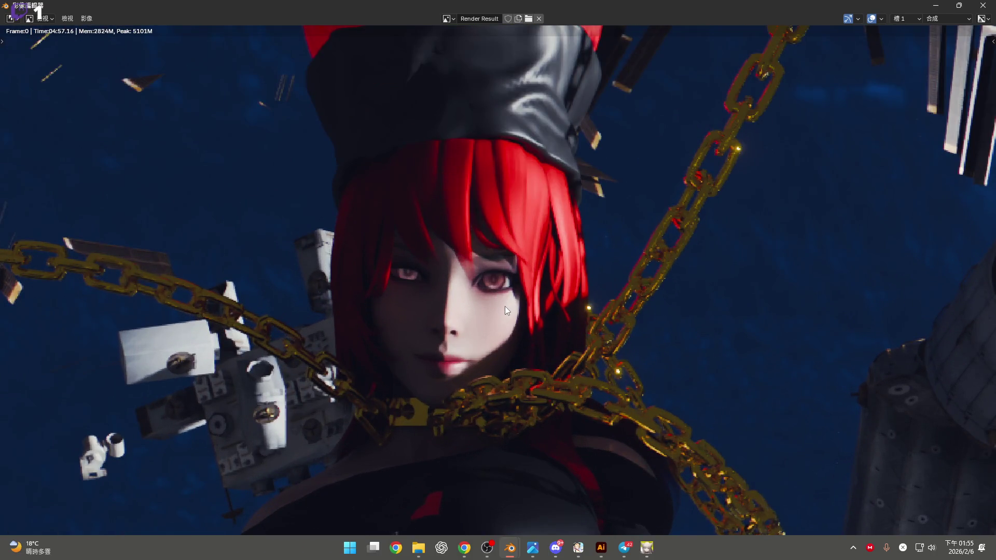
pyautogui.scroll(-4, 505, 306)
pyautogui.moveTo(533, 289)
pyautogui.mouseDown(button='middle')
pyautogui.moveTo(537, 315)
pyautogui.moveTo(526, 274)
pyautogui.mouseUp(button='middle')
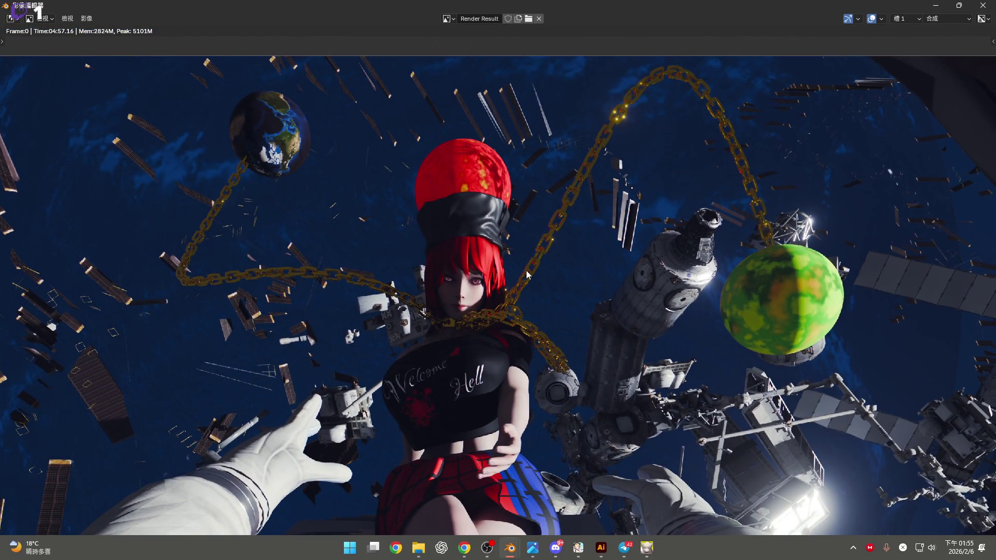
pyautogui.scroll(-4, 582, 314)
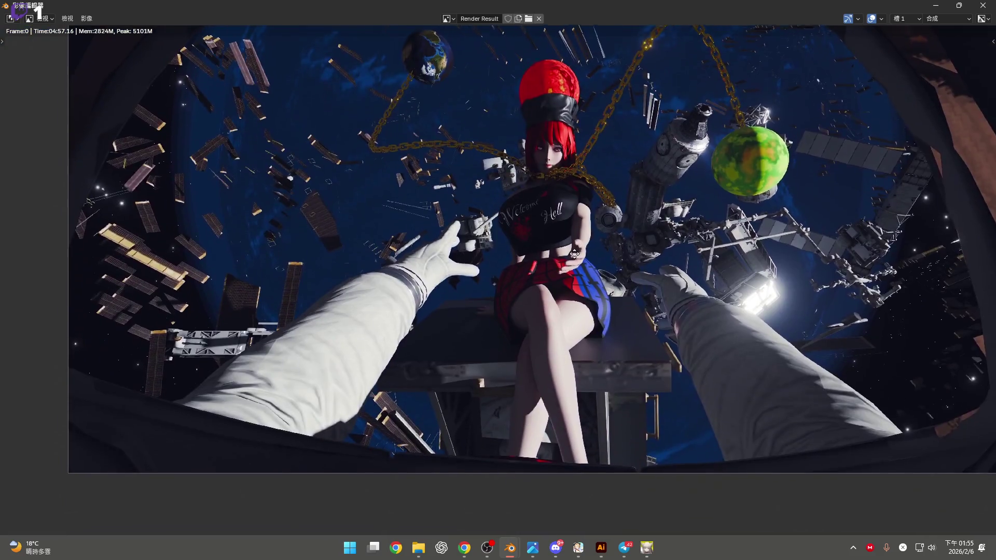
pyautogui.scroll(2, 537, 313)
pyautogui.moveTo(535, 286); pyautogui.dragTo(537, 313, button='middle')
pyautogui.scroll(2, 869, 440)
pyautogui.scroll(-2, 867, 439)
pyautogui.moveTo(737, 248)
pyautogui.mouseDown(button='middle')
pyautogui.moveTo(737, 345)
pyautogui.moveTo(744, 285)
pyautogui.moveTo(26, 300)
pyautogui.moveTo(363, 238)
pyautogui.moveTo(294, 512)
pyautogui.mouseUp(button='middle')
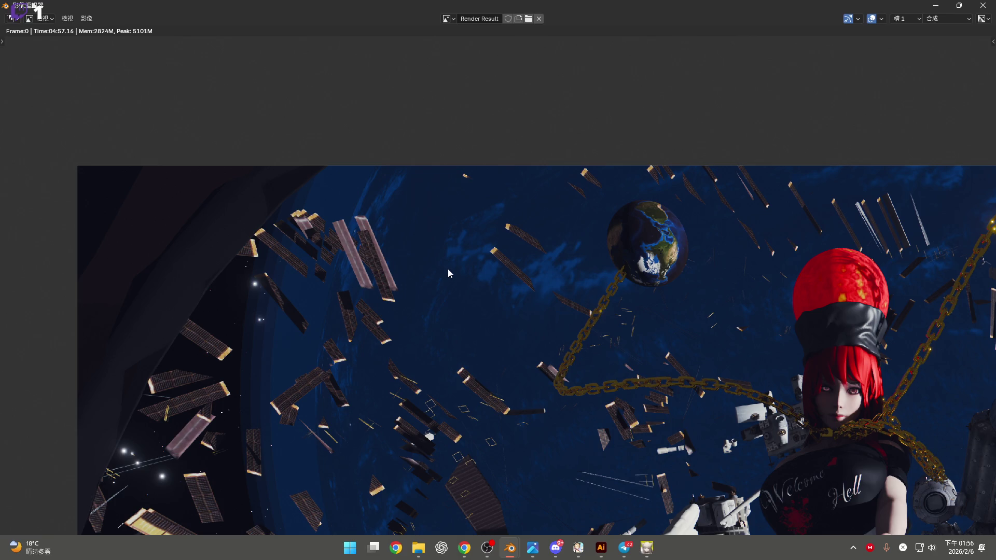
pyautogui.press('Home')
pyautogui.moveTo(598, 306); pyautogui.dragTo(530, 312, button='middle')
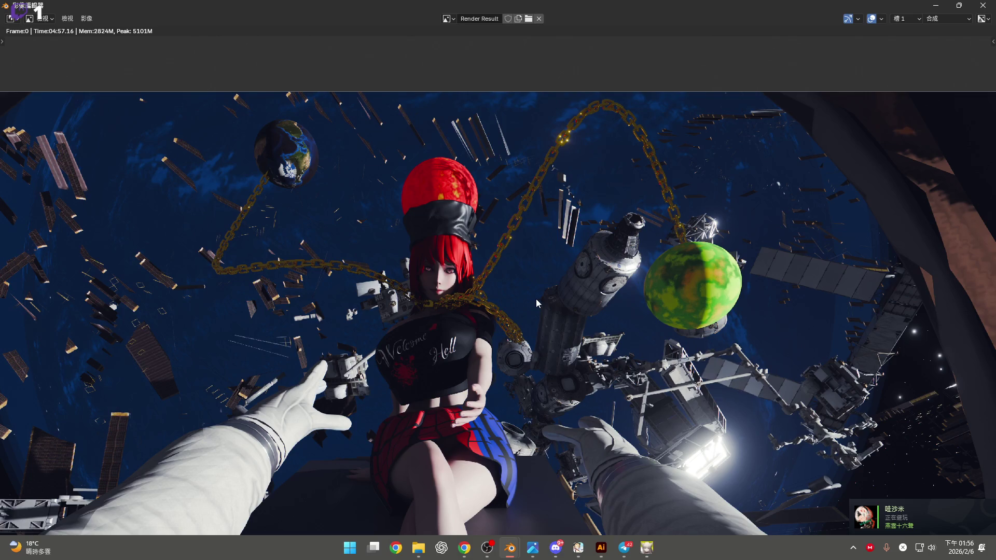
pyautogui.scroll(-2, 531, 301)
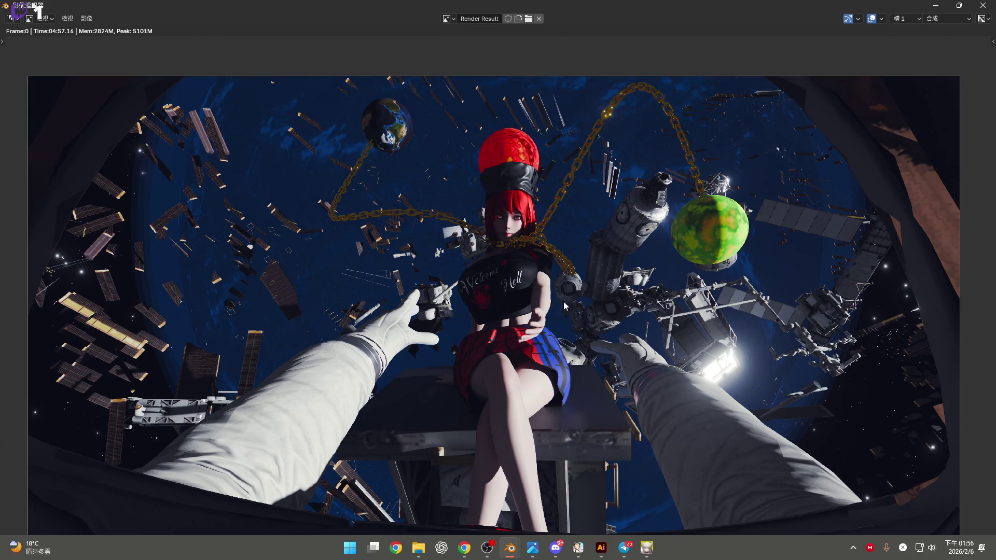
pyautogui.scroll(3, 744, 326)
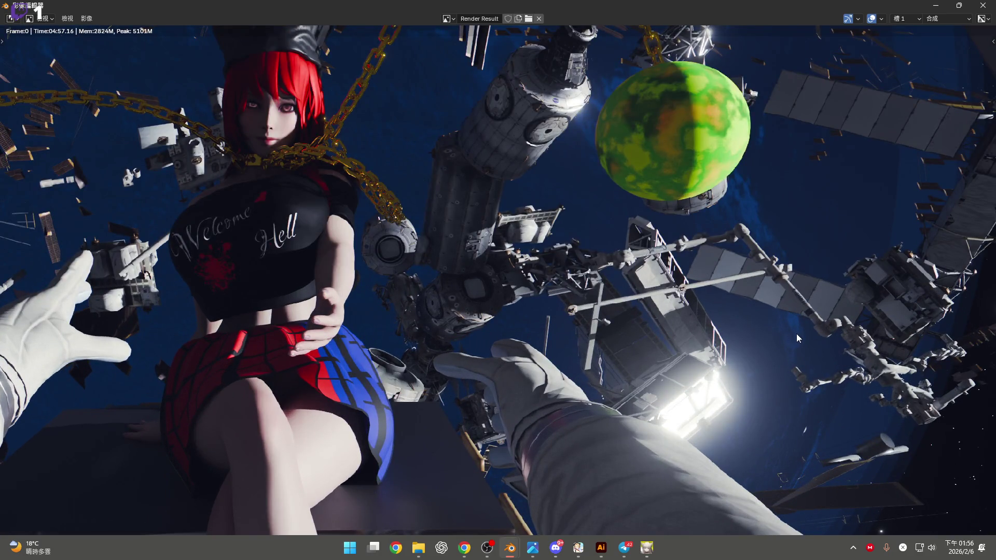
pyautogui.scroll(-2, 797, 336)
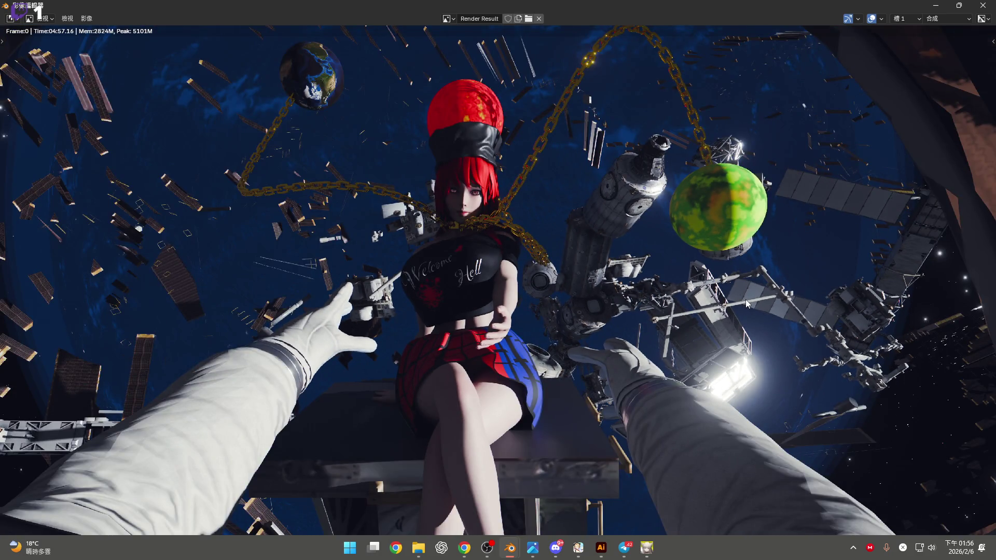
pyautogui.keyDown('shift'); pyautogui.scroll(5, 721, 255); pyautogui.keyUp('shift')
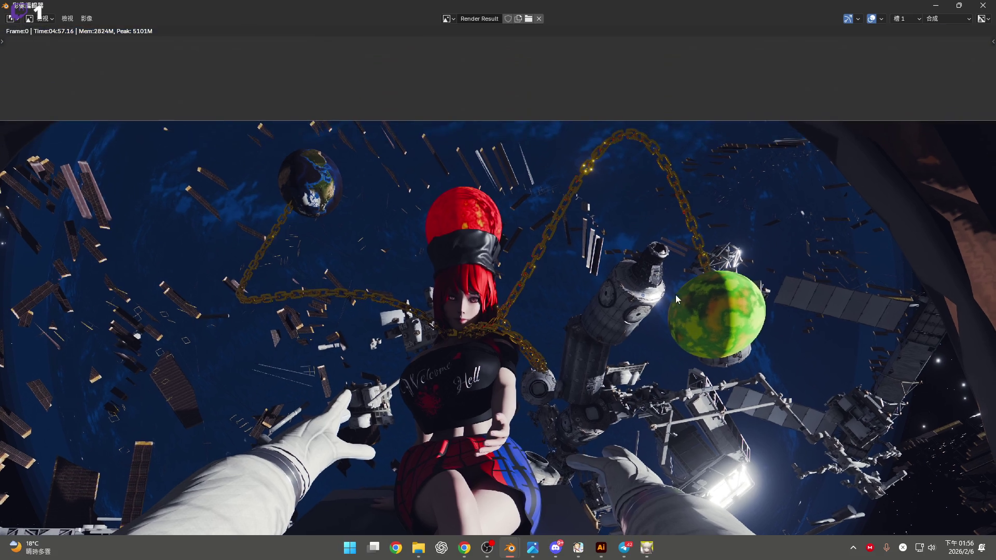
pyautogui.scroll(1, 660, 305)
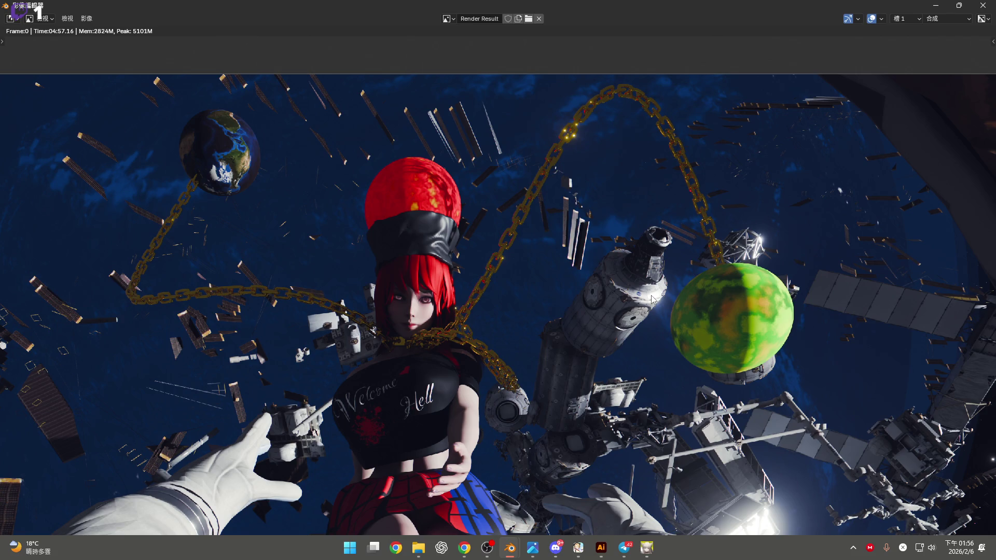
pyautogui.scroll(-2, 590, 317)
pyautogui.keyDown('shift'); pyautogui.scroll(-1, 536, 338); pyautogui.keyUp('shift')
pyautogui.scroll(1, 537, 338)
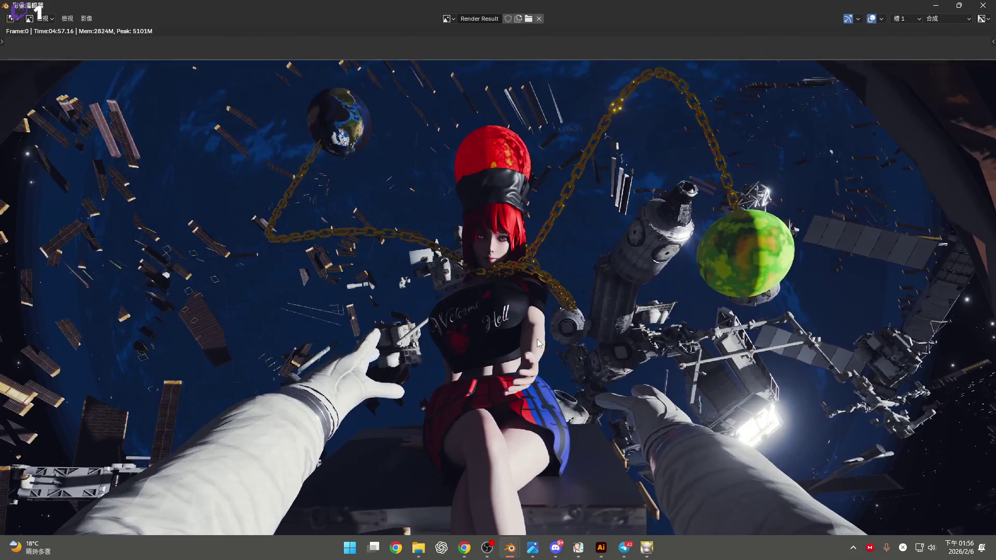
pyautogui.keyDown('shift'); pyautogui.scroll(-2, 557, 301); pyautogui.keyUp('shift')
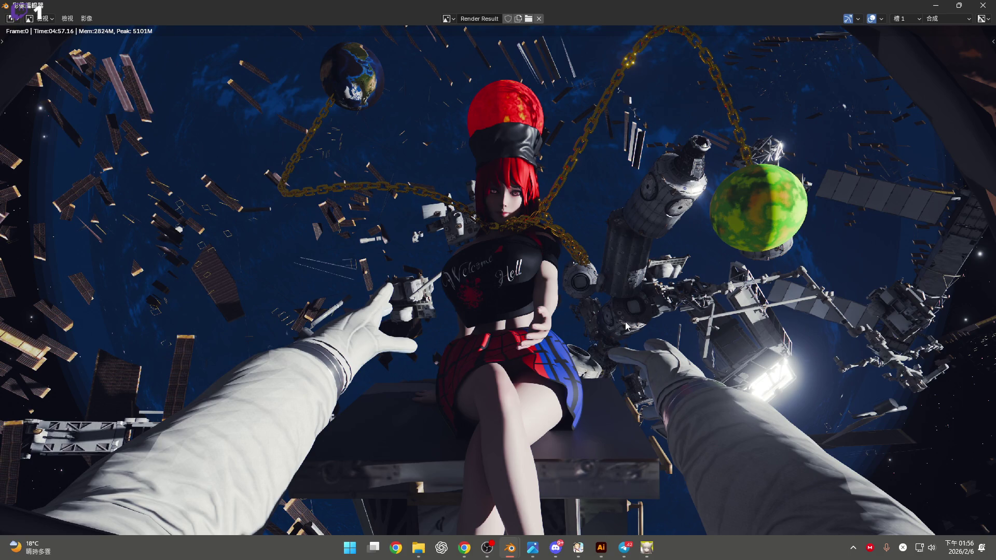
pyautogui.moveTo(484, 126); pyautogui.dragTo(488, 213, button='middle')
pyautogui.scroll(1, 488, 213)
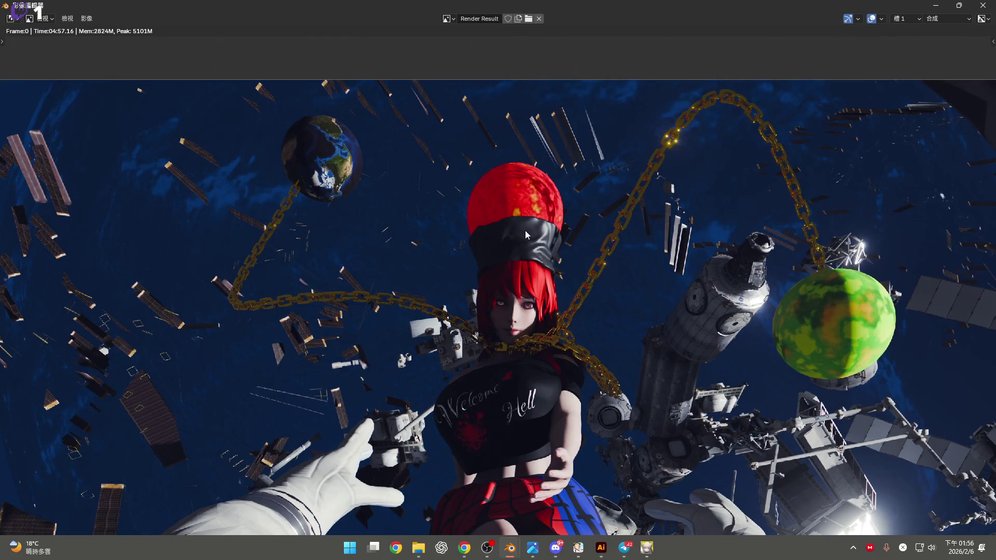
pyautogui.scroll(1, 534, 234)
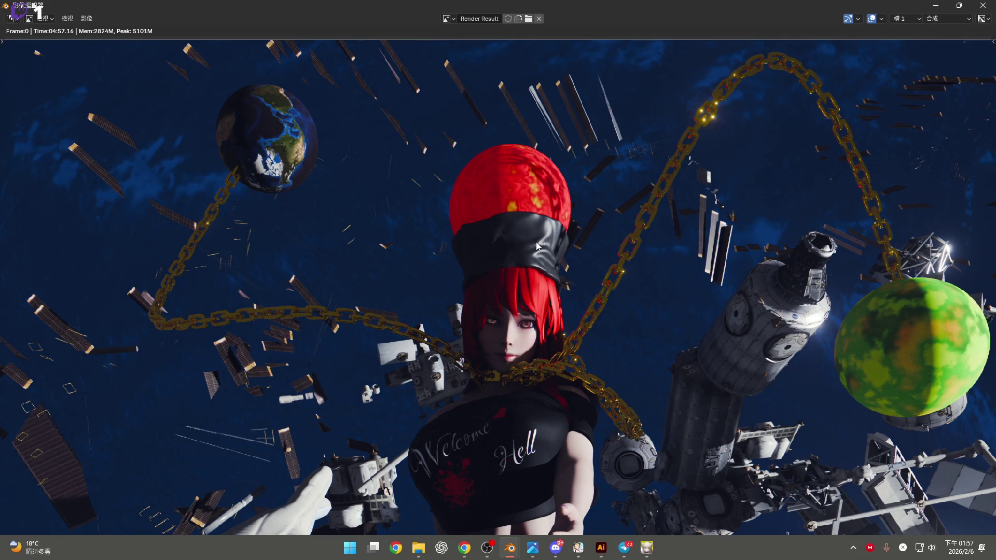
pyautogui.scroll(-2, 536, 242)
pyautogui.moveTo(536, 241); pyautogui.dragTo(592, 256, button='middle')
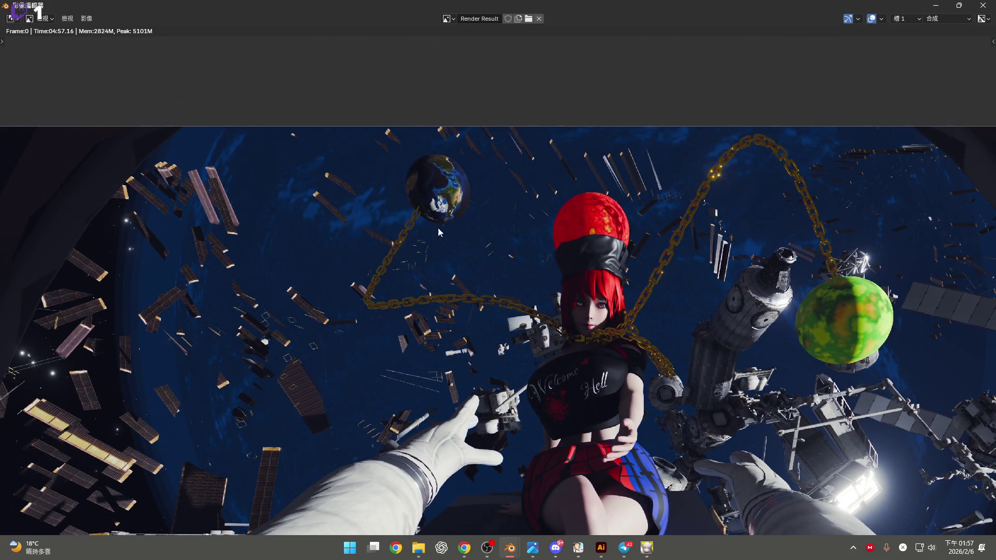
pyautogui.scroll(3, 440, 229)
pyautogui.moveTo(440, 229); pyautogui.dragTo(509, 264, button='middle')
pyautogui.moveTo(562, 288); pyautogui.dragTo(452, 244, button='middle')
pyautogui.scroll(-2, 452, 244)
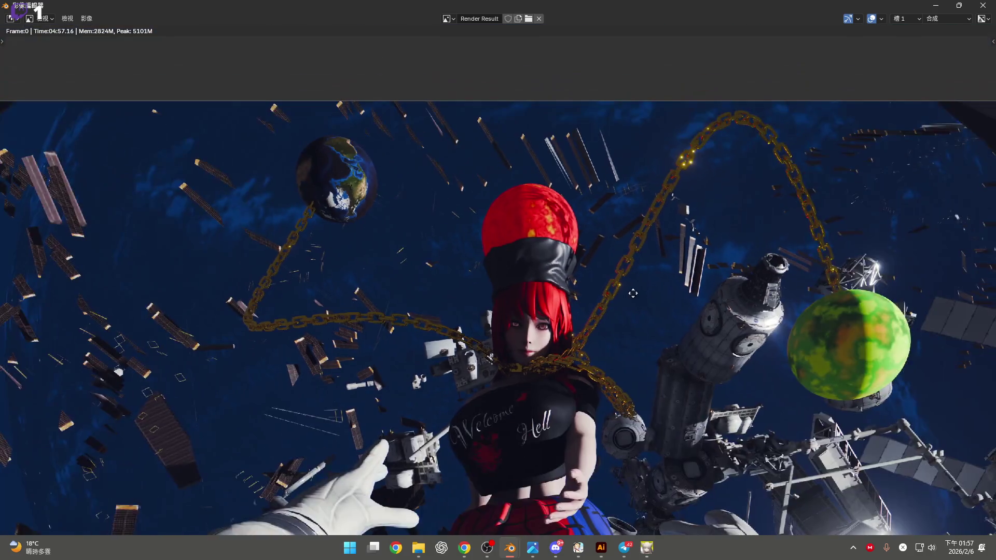
pyautogui.scroll(1, 577, 259)
pyautogui.moveTo(577, 259); pyautogui.dragTo(598, 231, button='middle')
pyautogui.scroll(-2, 602, 226)
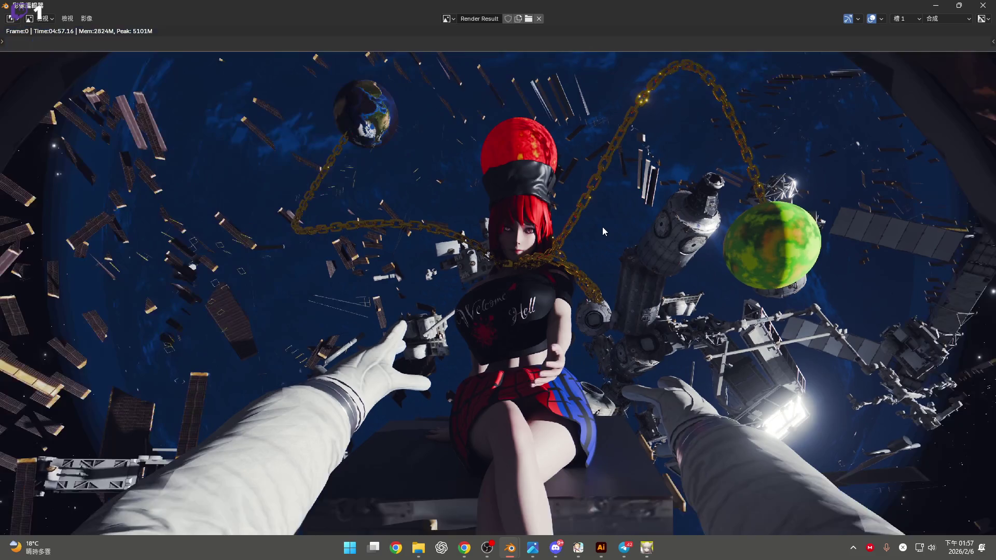
pyautogui.scroll(2, 578, 253)
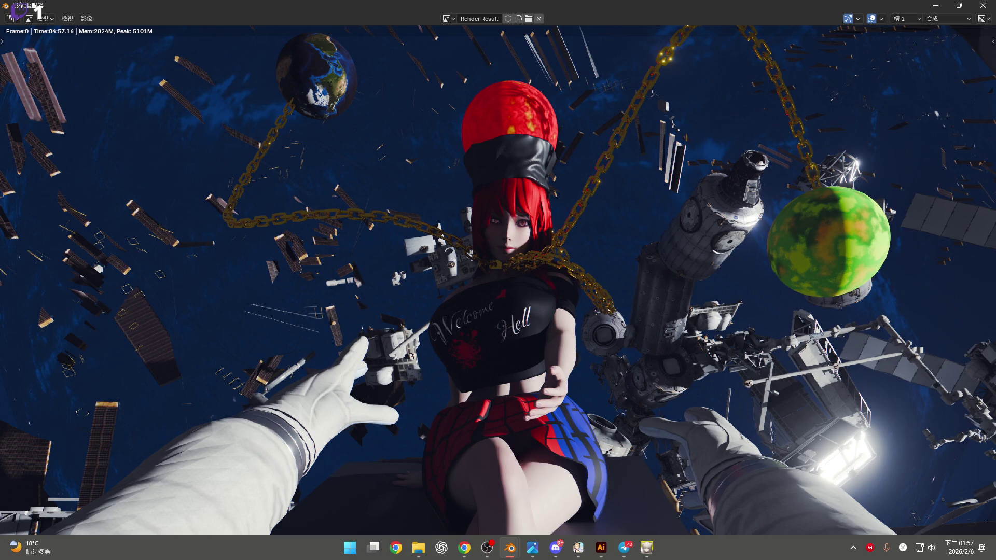
pyautogui.hotkey('alt', 'Tab')
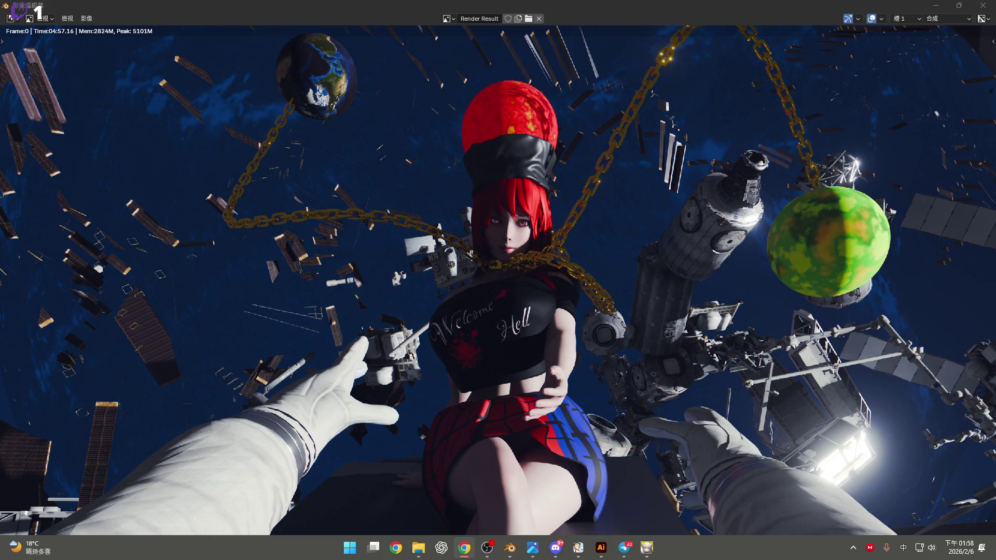
pyautogui.scroll(-3, 777, 241)
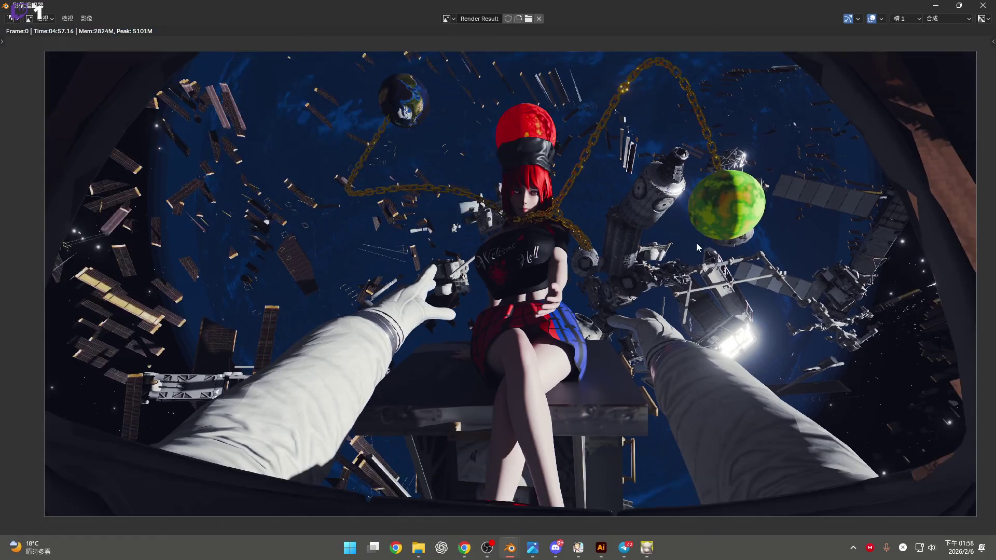